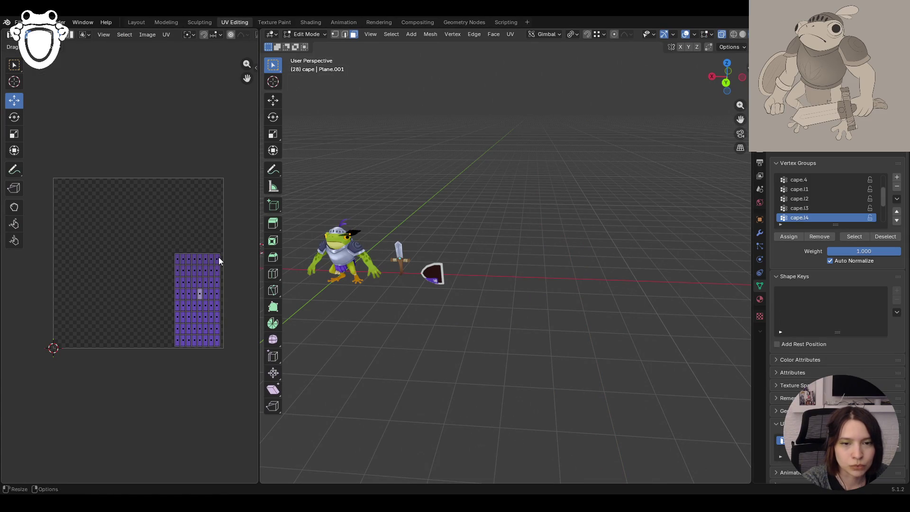
Leave Edit Mode for Object Mode and select the shield
{"action": "middle_click_drag", "start_coordinate": [439, 226], "coordinate": [331, 240]}
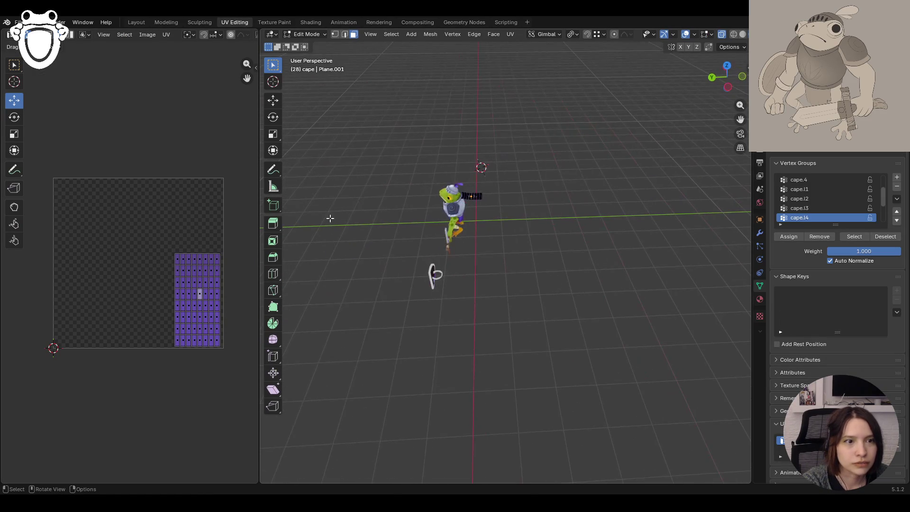
{"action": "left_click", "coordinate": [320, 35]}
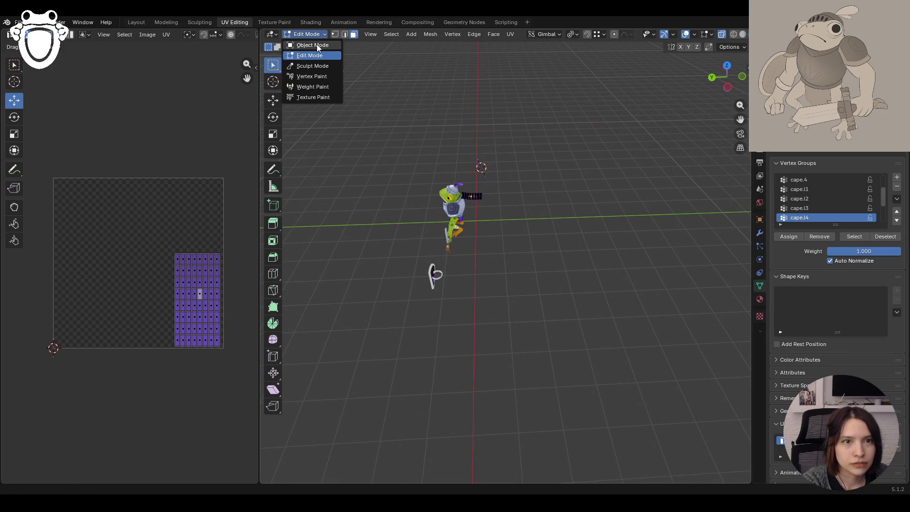
{"action": "left_click", "coordinate": [317, 45]}
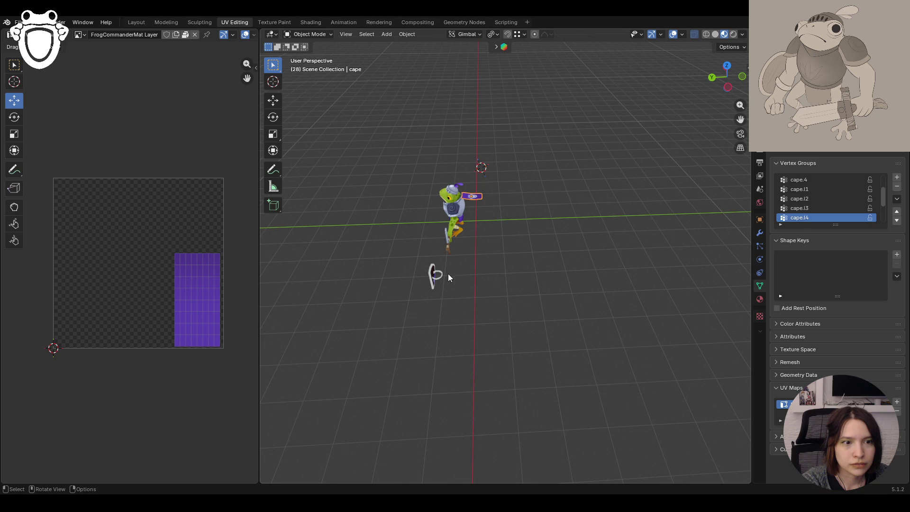
{"action": "left_click", "coordinate": [433, 275]}
Orbit and zoom the viewport in close on the shield beside the frog
{"action": "mouse_move", "coordinate": [295, 331]}
{"action": "middle_mouse_down"}
{"action": "mouse_move", "coordinate": [534, 269]}
{"action": "mouse_move", "coordinate": [427, 285]}
{"action": "middle_mouse_up"}
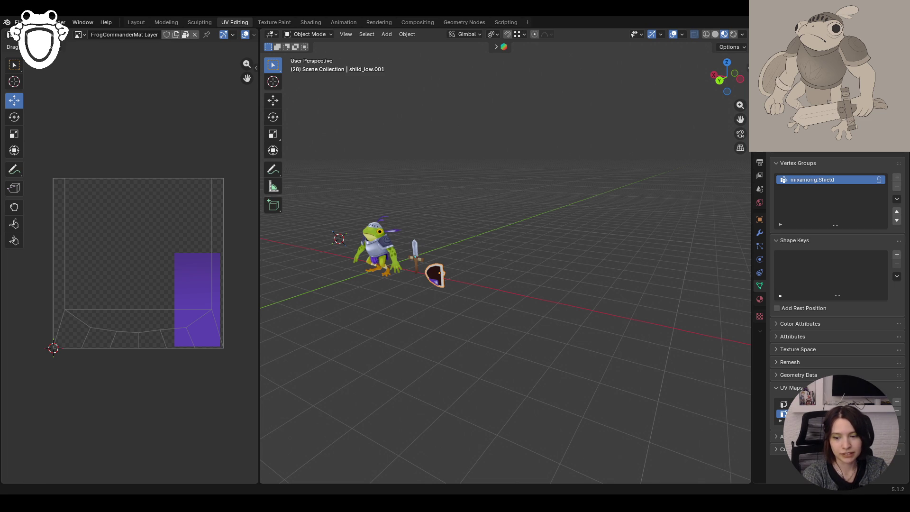
{"action": "mouse_move", "coordinate": [374, 377]}
{"action": "middle_mouse_down"}
{"action": "mouse_move", "coordinate": [454, 340]}
{"action": "mouse_move", "coordinate": [375, 295]}
{"action": "middle_mouse_up"}
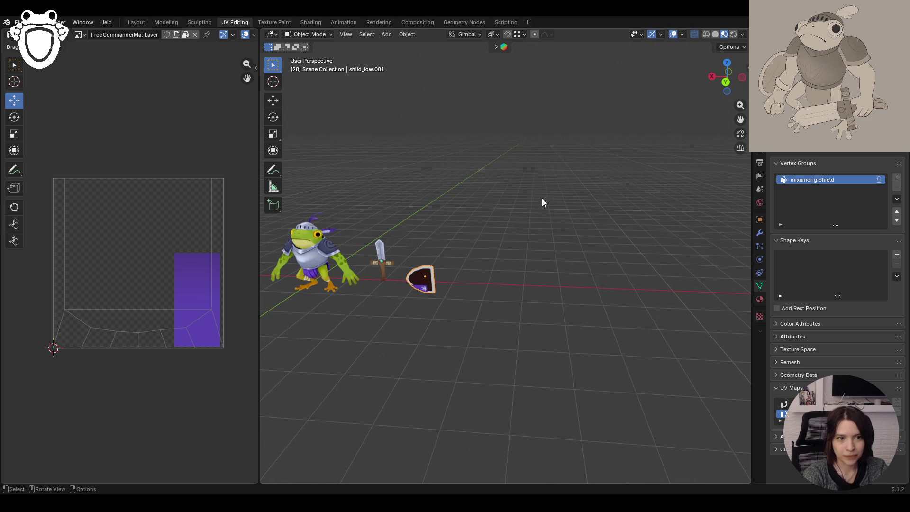
{"action": "scroll", "coordinate": [364, 365], "scroll_direction": "up", "scroll_amount": 3}
{"action": "mouse_move", "coordinate": [363, 365]}
{"action": "middle_mouse_down"}
{"action": "mouse_move", "coordinate": [518, 331]}
{"action": "mouse_move", "coordinate": [465, 298]}
{"action": "middle_mouse_up"}
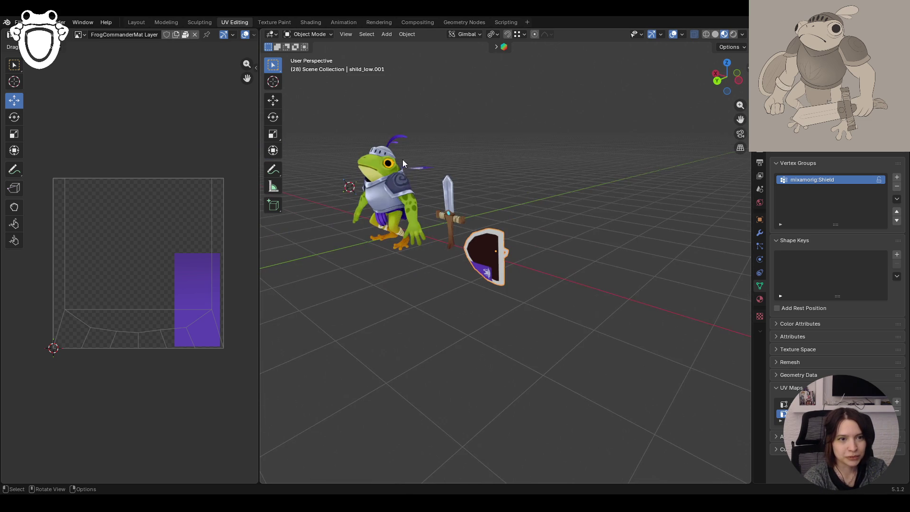
{"action": "scroll", "coordinate": [497, 234], "scroll_direction": "up", "scroll_amount": 5}
{"action": "mouse_move", "coordinate": [494, 243]}
{"action": "middle_mouse_down", "text": "ctrl"}
{"action": "mouse_move", "coordinate": [494, 185]}
{"action": "mouse_move", "coordinate": [463, 294]}
{"action": "middle_mouse_up", "text": "ctrl"}
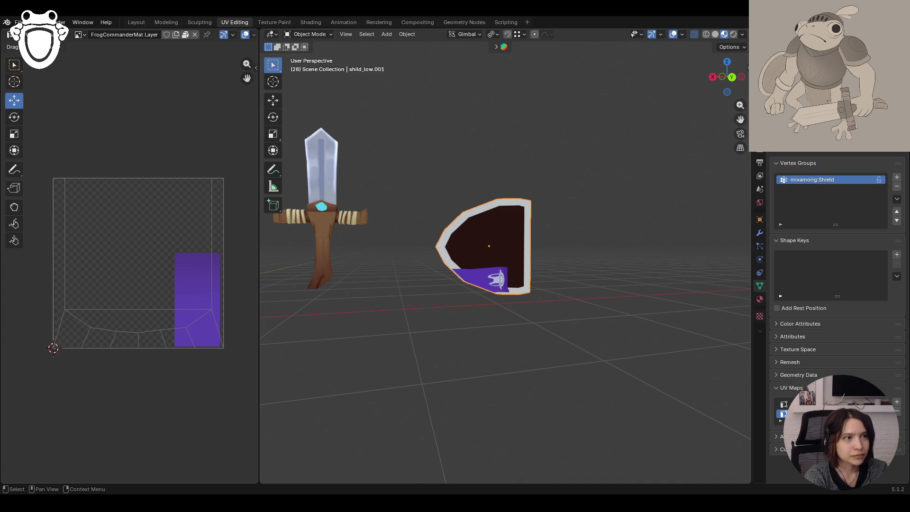
In the Animation workspace, unhide shild_low with its Outliner eye icon
{"action": "left_click", "coordinate": [343, 24]}
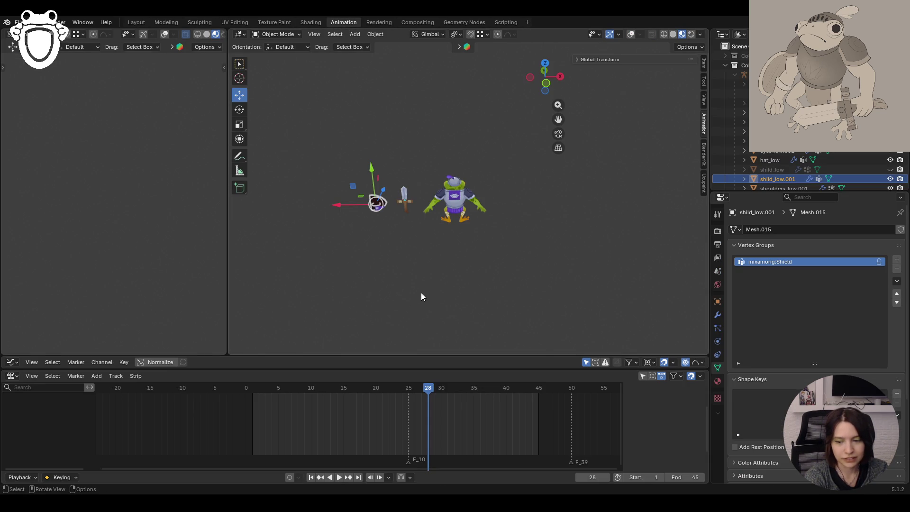
{"action": "middle_click_drag", "start_coordinate": [517, 252], "coordinate": [372, 228]}
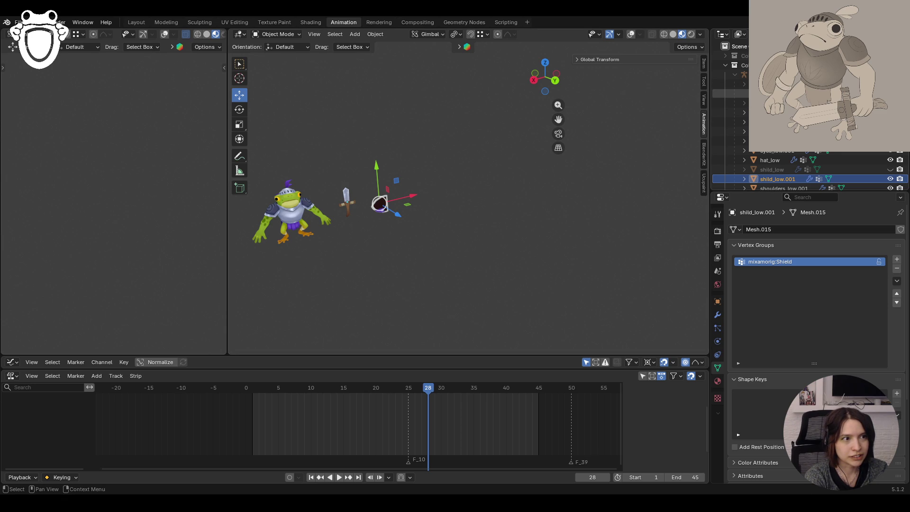
{"action": "left_click", "coordinate": [890, 169]}
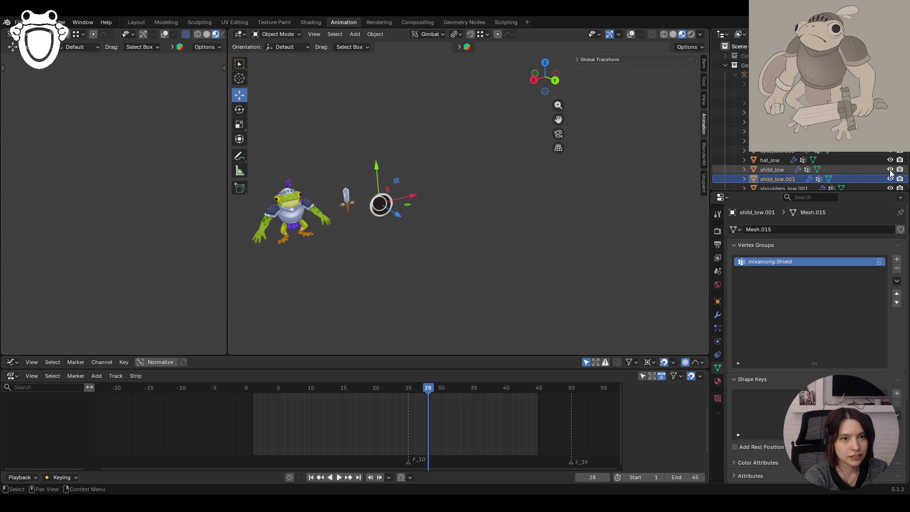
Check the Texture Paint workspace, then return to UV Editing
{"action": "left_click", "coordinate": [268, 22]}
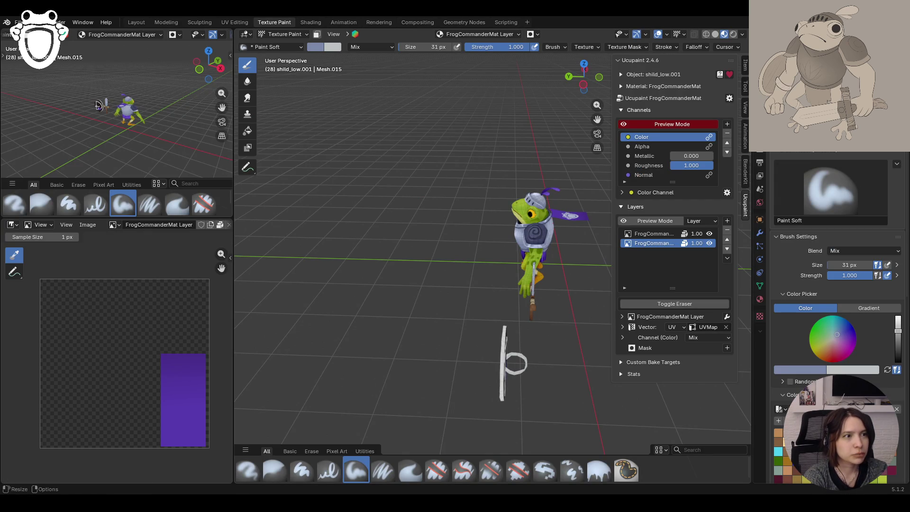
{"action": "left_click", "coordinate": [342, 23]}
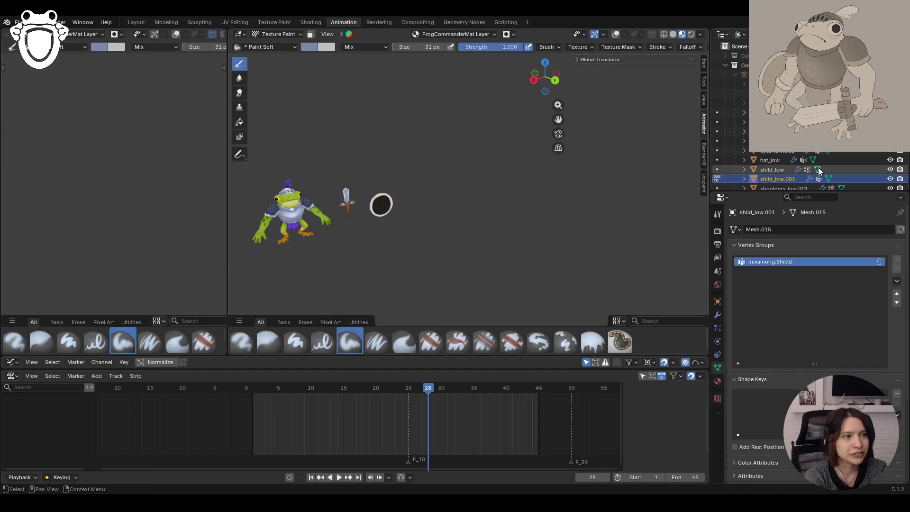
{"action": "mouse_move", "coordinate": [415, 188]}
{"action": "middle_mouse_down"}
{"action": "mouse_move", "coordinate": [464, 204]}
{"action": "mouse_move", "coordinate": [374, 183]}
{"action": "mouse_move", "coordinate": [396, 182]}
{"action": "middle_mouse_up"}
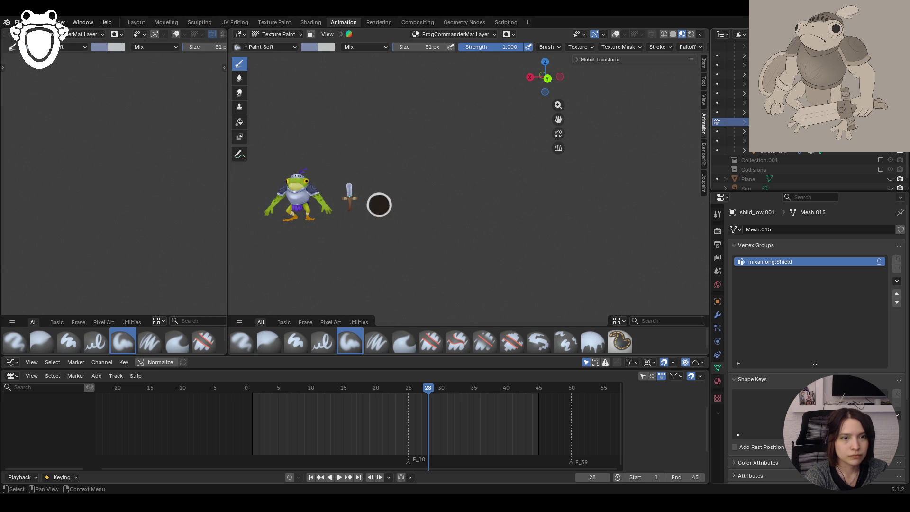
{"action": "left_click", "coordinate": [245, 24]}
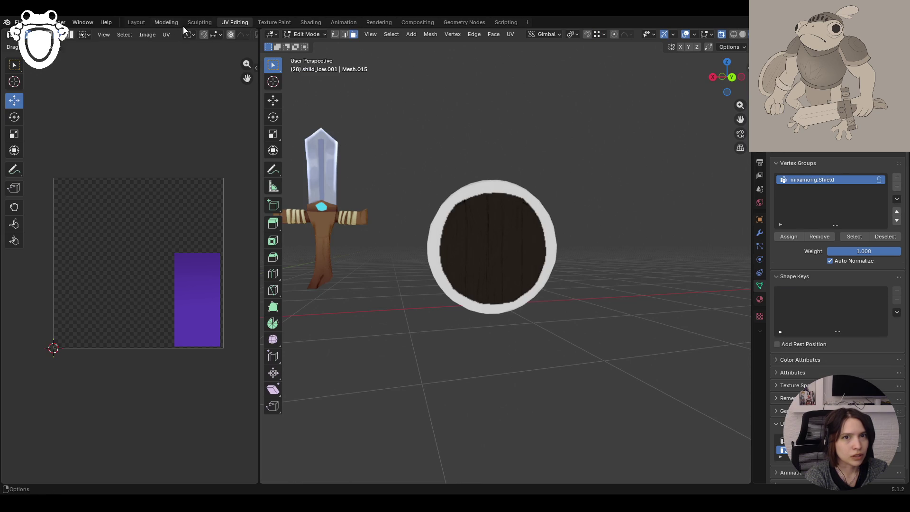
In the Texture Paint workspace, select the sword in Object Mode and start texture painting it
{"action": "left_click", "coordinate": [271, 22]}
{"action": "mouse_move", "coordinate": [489, 203]}
{"action": "middle_mouse_down"}
{"action": "mouse_move", "coordinate": [524, 255]}
{"action": "mouse_move", "coordinate": [560, 159]}
{"action": "mouse_move", "coordinate": [549, 166]}
{"action": "mouse_move", "coordinate": [555, 142]}
{"action": "middle_mouse_up"}
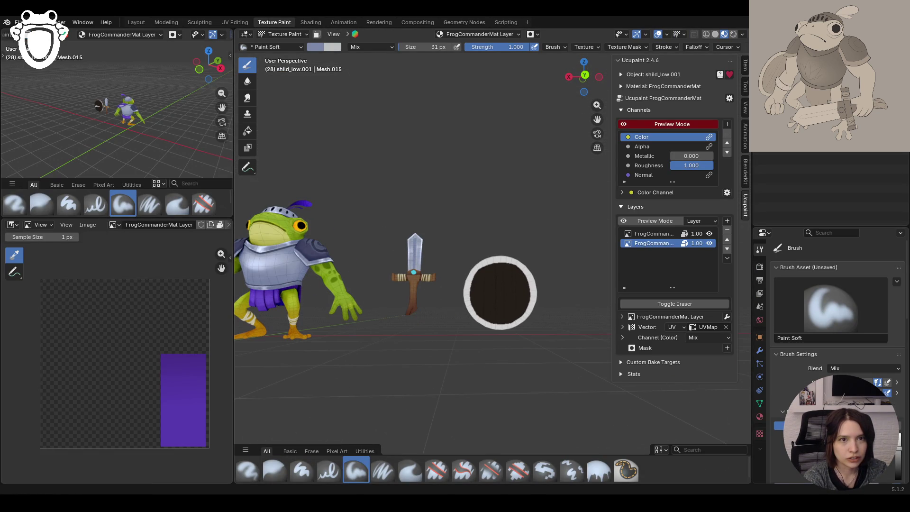
{"action": "left_click", "coordinate": [271, 35]}
{"action": "left_click", "coordinate": [274, 43]}
{"action": "left_click", "coordinate": [415, 274]}
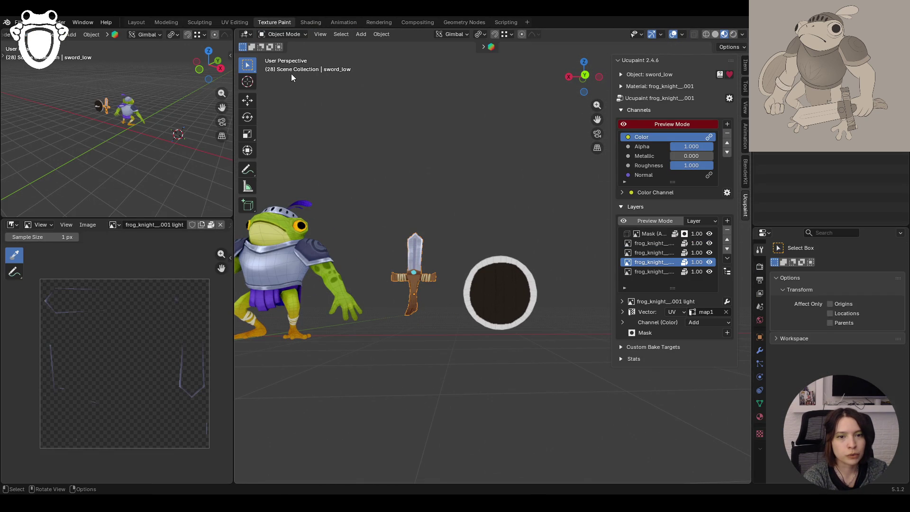
{"action": "left_click", "coordinate": [284, 34]}
{"action": "left_click", "coordinate": [298, 93]}
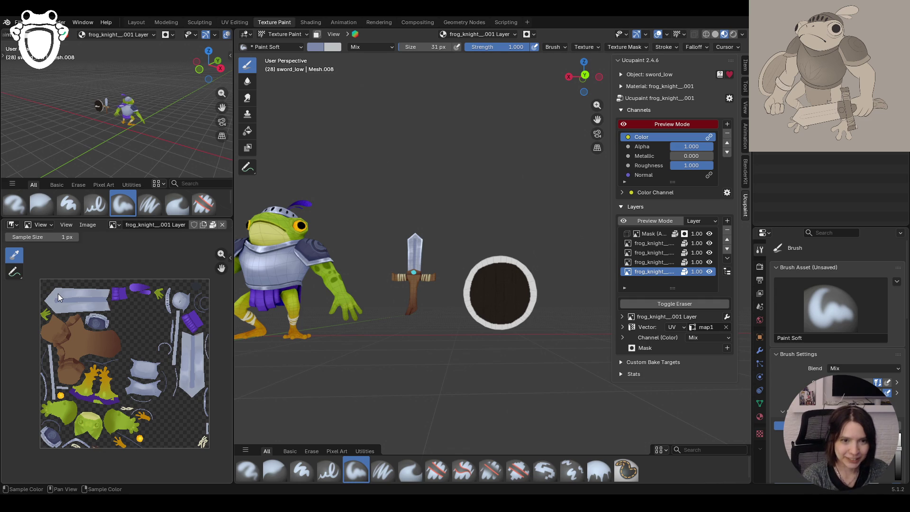
Select shild_low, enter Texture Paint on it, then put it into Edit Mode
{"action": "left_click", "coordinate": [276, 35]}
{"action": "left_click", "coordinate": [286, 44]}
{"action": "left_click", "coordinate": [515, 318]}
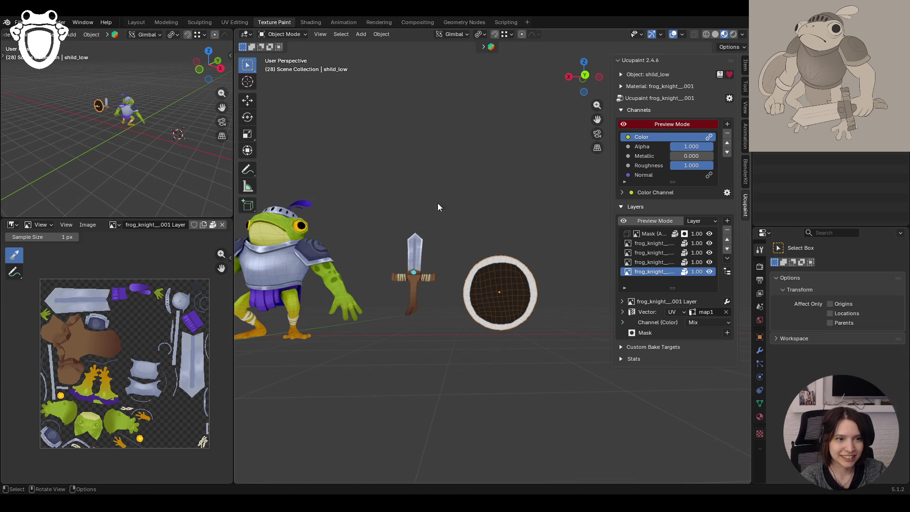
{"action": "left_click", "coordinate": [290, 35]}
{"action": "left_click", "coordinate": [283, 97]}
{"action": "middle_click_drag", "start_coordinate": [533, 296], "coordinate": [597, 303]}
{"action": "left_click", "coordinate": [283, 34]}
{"action": "left_click", "coordinate": [291, 56]}
{"action": "mouse_move", "coordinate": [370, 143]}
{"action": "middle_mouse_down"}
{"action": "mouse_move", "coordinate": [545, 177]}
{"action": "mouse_move", "coordinate": [572, 162]}
{"action": "mouse_move", "coordinate": [439, 177]}
{"action": "mouse_move", "coordinate": [386, 145]}
{"action": "mouse_move", "coordinate": [522, 170]}
{"action": "mouse_move", "coordinate": [689, 151]}
{"action": "mouse_move", "coordinate": [428, 217]}
{"action": "middle_mouse_up"}
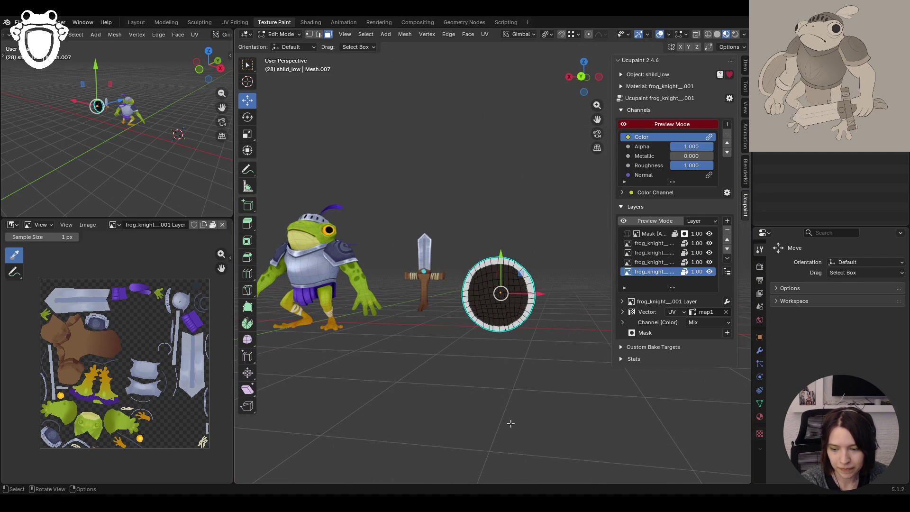
Select the shield's inner rim edge loop and mark it sharp
{"action": "scroll", "coordinate": [527, 431], "scroll_direction": "up", "scroll_amount": 6}
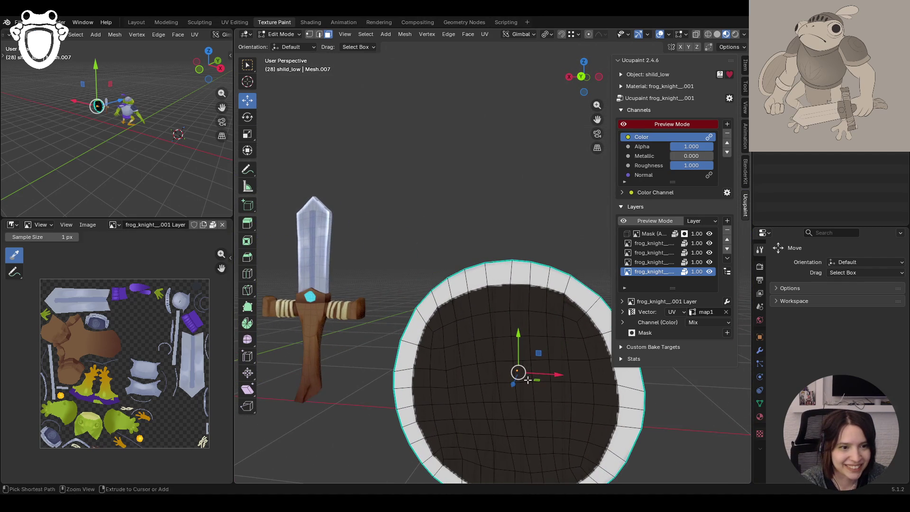
{"action": "mouse_move", "coordinate": [527, 431]}
{"action": "middle_mouse_down", "text": "shift"}
{"action": "mouse_move", "coordinate": [500, 368]}
{"action": "mouse_move", "coordinate": [458, 361]}
{"action": "middle_mouse_up", "text": "shift"}
{"action": "left_click", "coordinate": [478, 215]}
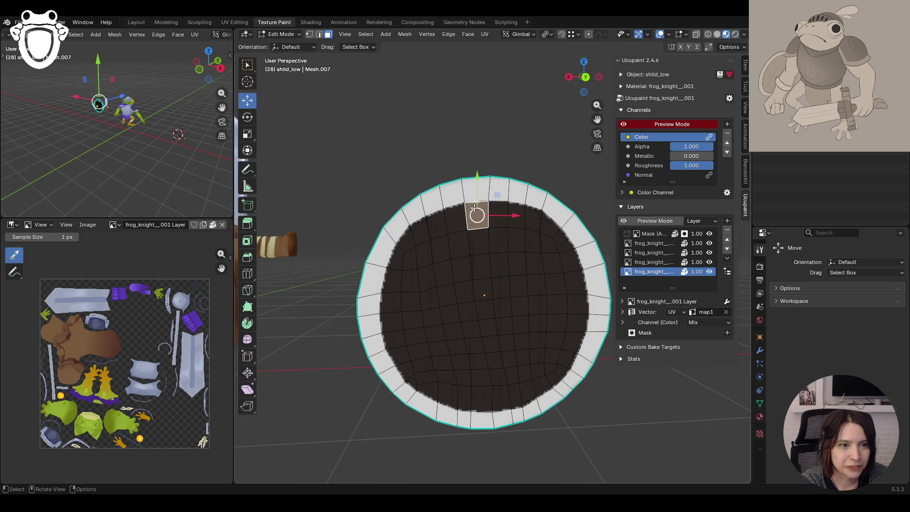
{"action": "left_click", "coordinate": [320, 35]}
{"action": "left_click", "coordinate": [472, 202], "text": "alt"}
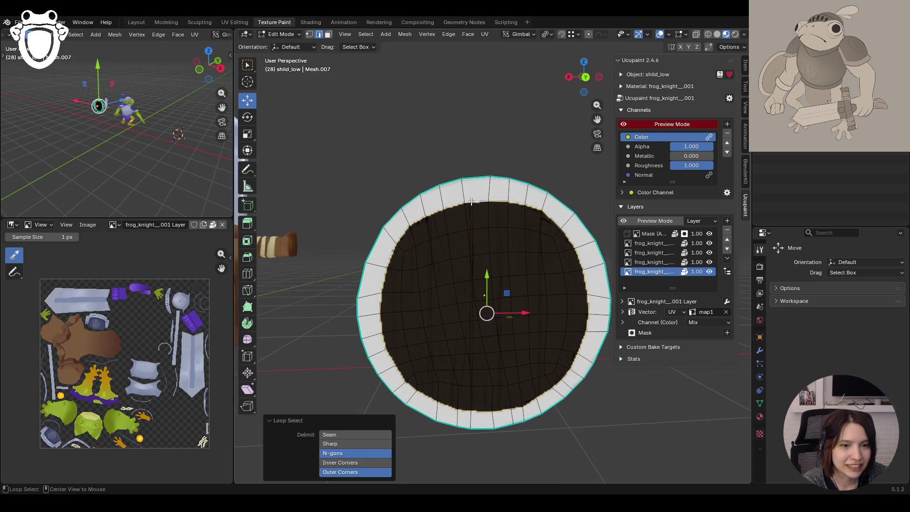
{"action": "key", "text": "ctrl+e"}
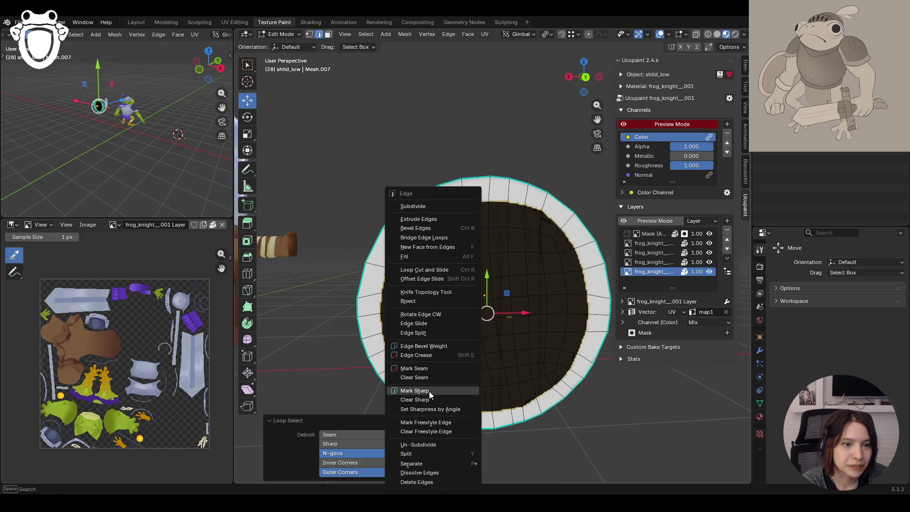
{"action": "left_click", "coordinate": [428, 391]}
{"action": "middle_click_drag", "start_coordinate": [461, 378], "coordinate": [488, 362]}
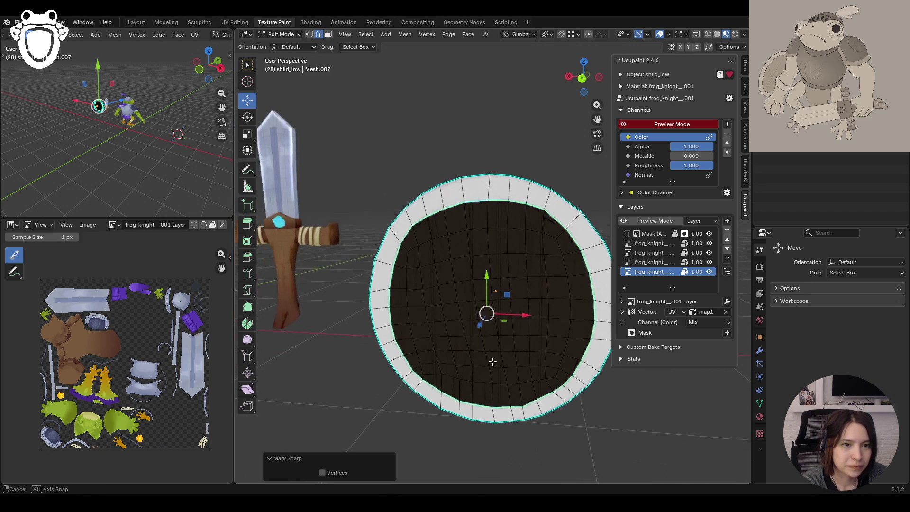
Select the wooden centre faces bounded by the sharp edge and return to Texture Paint
{"action": "left_click", "coordinate": [291, 35]}
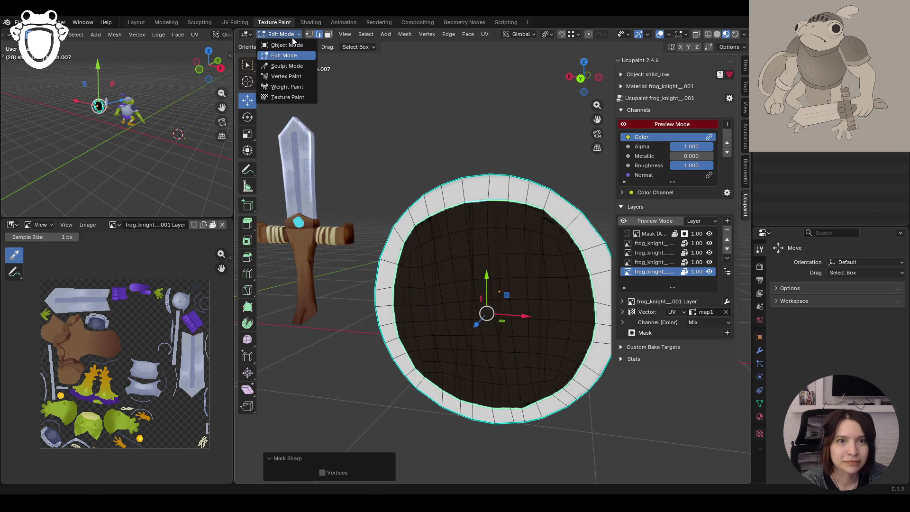
{"action": "left_click", "coordinate": [328, 34]}
{"action": "left_click", "coordinate": [472, 238]}
{"action": "key", "text": "ctrl+l"}
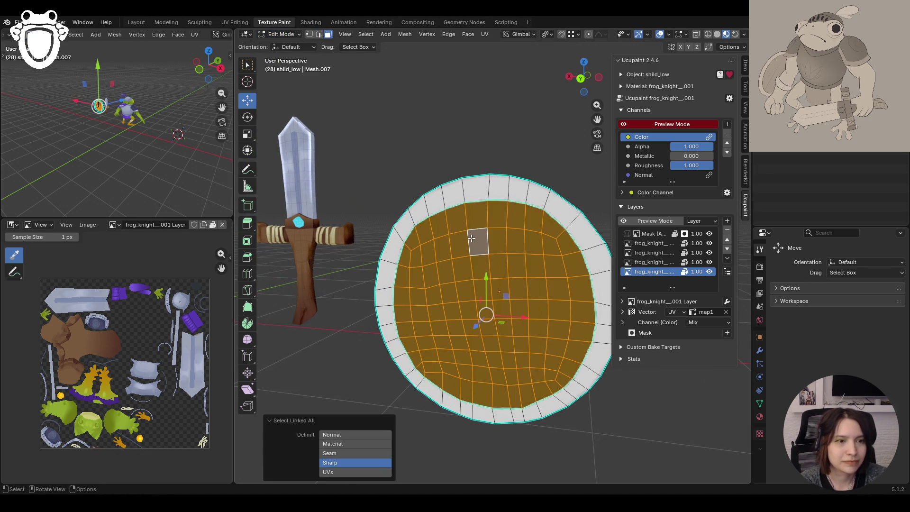
{"action": "left_click", "coordinate": [284, 35]}
{"action": "left_click", "coordinate": [283, 96]}
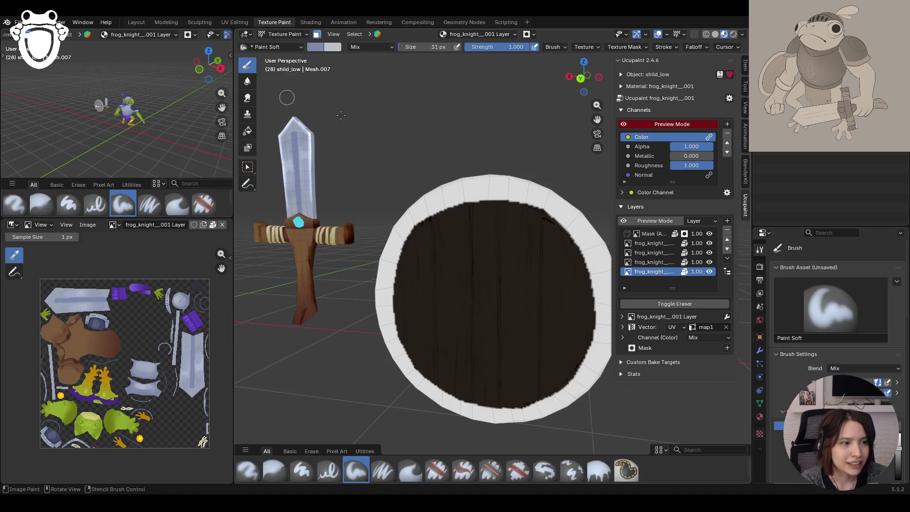
Pick a brown palette colour and fill the shield centre with the Fill brush
{"action": "scroll", "coordinate": [837, 332], "scroll_direction": "down", "scroll_amount": 5}
{"action": "scroll", "coordinate": [783, 276], "scroll_direction": "up", "scroll_amount": 8}
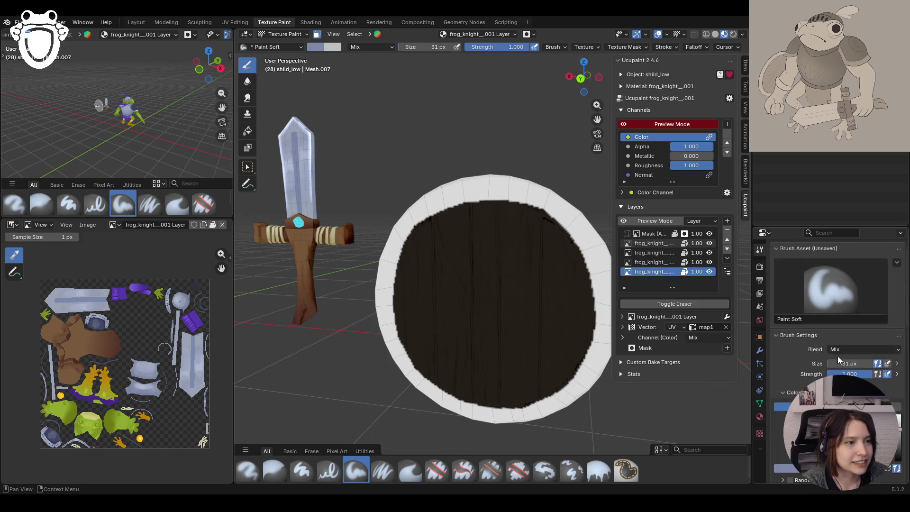
{"action": "left_click_drag", "start_coordinate": [801, 227], "coordinate": [801, 153]}
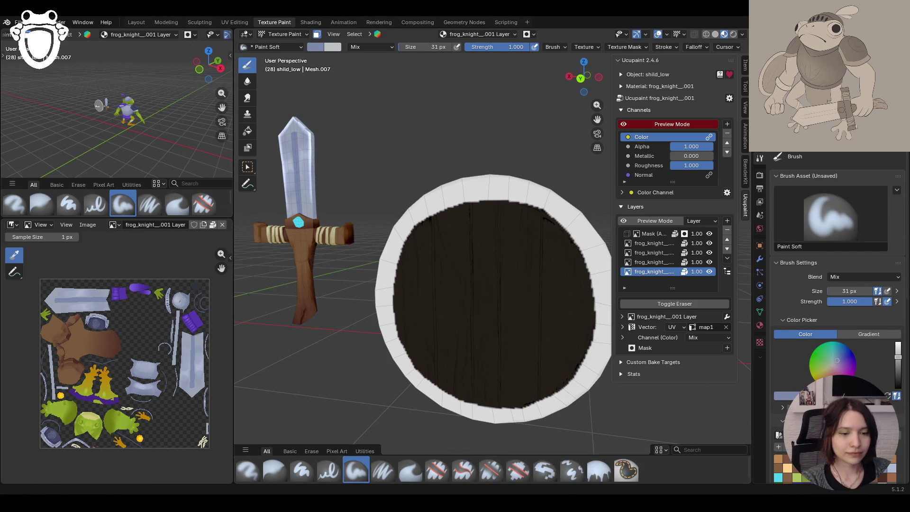
{"action": "scroll", "coordinate": [837, 284], "scroll_direction": "down", "scroll_amount": 4}
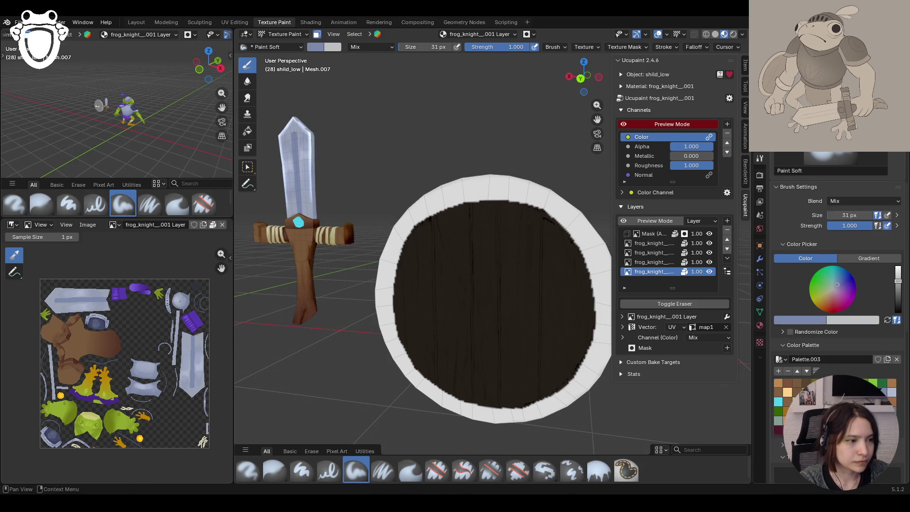
{"action": "left_click", "coordinate": [95, 341]}
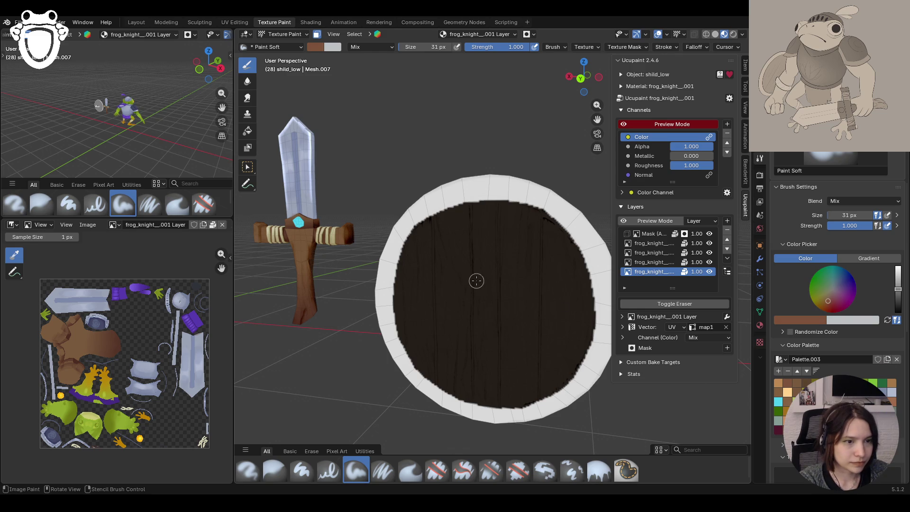
{"action": "left_click", "coordinate": [600, 471]}
{"action": "left_click", "coordinate": [497, 308]}
Check the shield's back, toggling the face selection mask off, on and off
{"action": "mouse_move", "coordinate": [483, 293]}
{"action": "middle_mouse_down"}
{"action": "mouse_move", "coordinate": [636, 278]}
{"action": "mouse_move", "coordinate": [679, 285]}
{"action": "mouse_move", "coordinate": [285, 291]}
{"action": "mouse_move", "coordinate": [324, 275]}
{"action": "mouse_move", "coordinate": [297, 280]}
{"action": "middle_mouse_up"}
{"action": "left_click", "coordinate": [317, 34]}
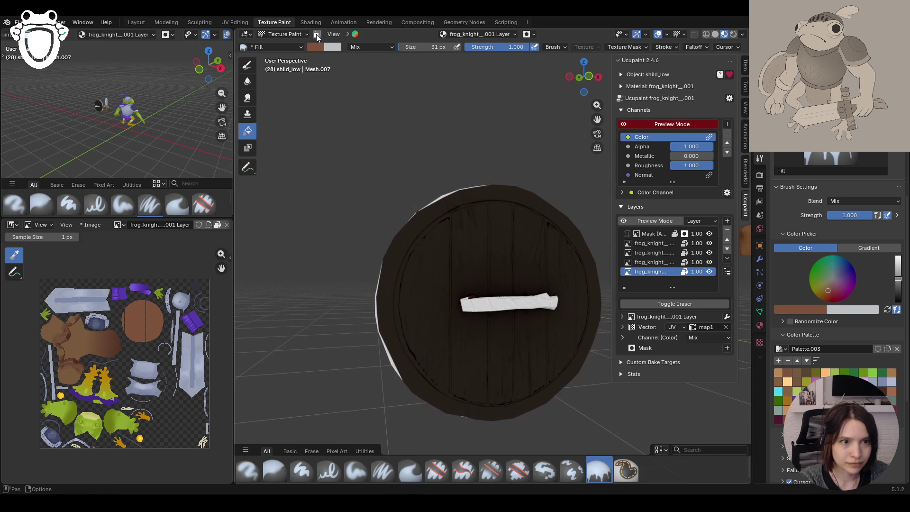
{"action": "left_click", "coordinate": [317, 34]}
{"action": "left_click", "coordinate": [317, 34]}
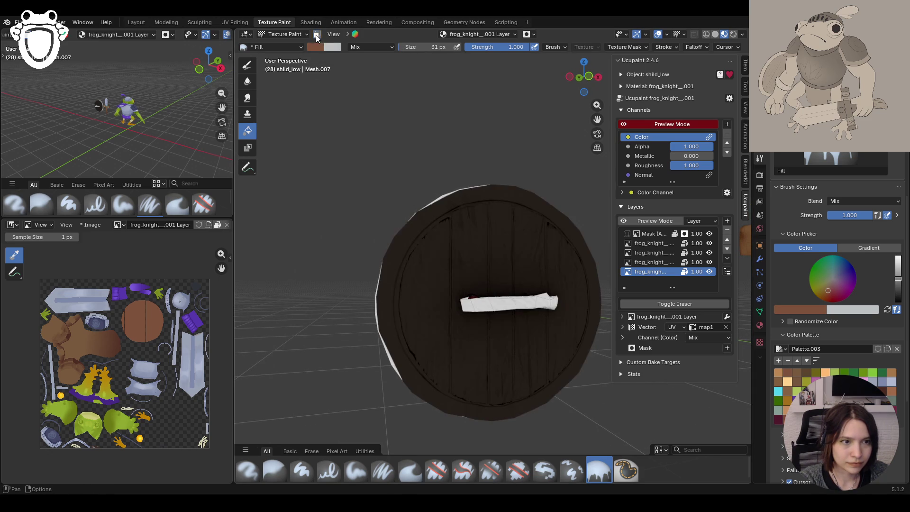
{"action": "mouse_move", "coordinate": [436, 207]}
{"action": "middle_mouse_down"}
{"action": "mouse_move", "coordinate": [611, 212]}
{"action": "mouse_move", "coordinate": [399, 216]}
{"action": "mouse_move", "coordinate": [583, 217]}
{"action": "mouse_move", "coordinate": [545, 189]}
{"action": "middle_mouse_up"}
In Edit Mode, deselect everything and select the connected shield rim
{"action": "left_click", "coordinate": [284, 34]}
{"action": "left_click", "coordinate": [287, 55]}
{"action": "key", "text": "alt+a"}
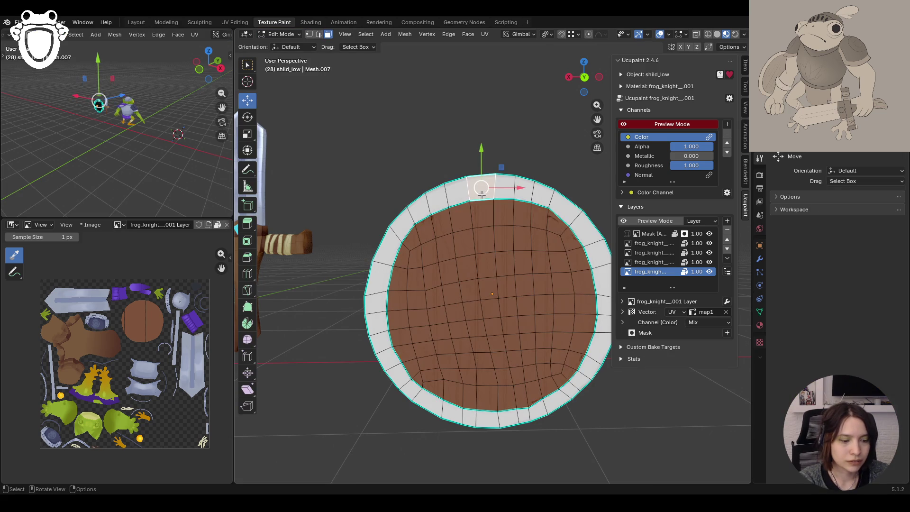
{"action": "left_click", "coordinate": [482, 195]}
{"action": "key", "text": "ctrl+l"}
{"action": "mouse_move", "coordinate": [455, 213]}
{"action": "middle_mouse_down"}
{"action": "mouse_move", "coordinate": [535, 277]}
{"action": "mouse_move", "coordinate": [518, 285]}
{"action": "mouse_move", "coordinate": [475, 266]}
{"action": "middle_mouse_up"}
Back in Texture Paint, undo an unwanted white fill and turn on face-selection masking
{"action": "left_click", "coordinate": [284, 34]}
{"action": "left_click", "coordinate": [288, 97]}
{"action": "scroll", "coordinate": [517, 299], "scroll_direction": "down", "scroll_amount": 8}
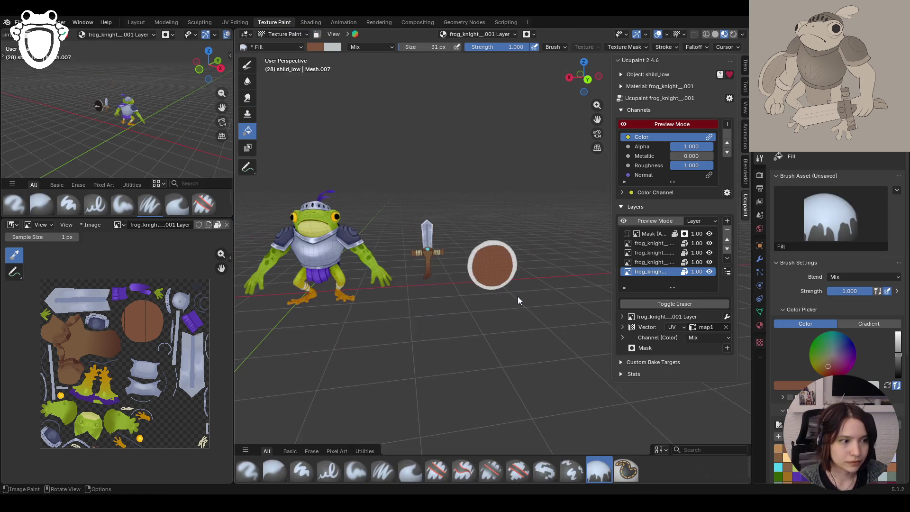
{"action": "left_click", "coordinate": [484, 264]}
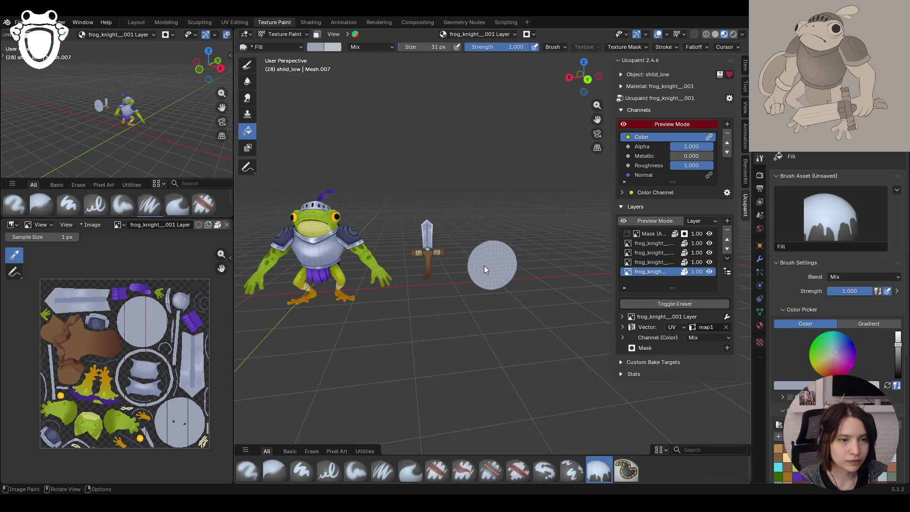
{"action": "key", "text": "ctrl+z"}
{"action": "left_click", "coordinate": [315, 34]}
{"action": "middle_click_drag", "start_coordinate": [501, 272], "coordinate": [479, 264]}
{"action": "scroll", "coordinate": [479, 264], "scroll_direction": "up", "scroll_amount": 4}
Select the connected shield faces in Edit Mode and fill them in Texture Paint
{"action": "left_click", "coordinate": [282, 34]}
{"action": "left_click", "coordinate": [285, 56]}
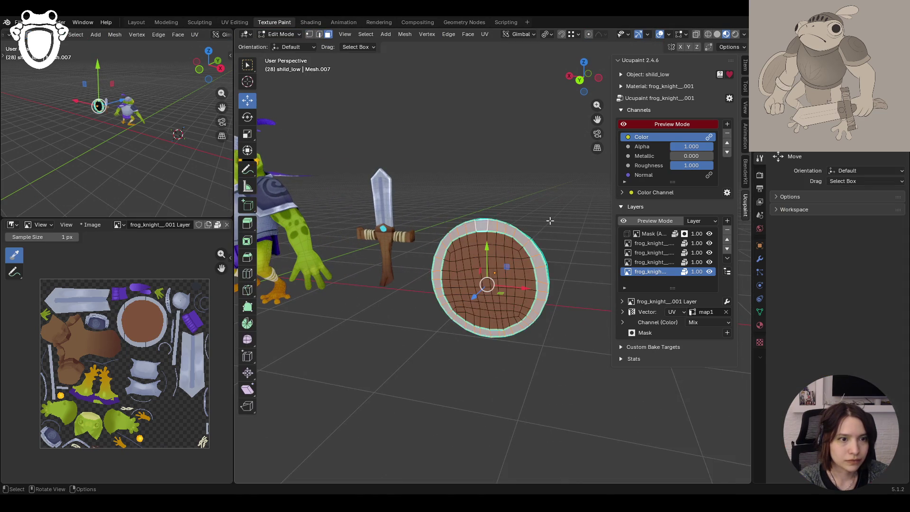
{"action": "middle_click_drag", "start_coordinate": [551, 217], "coordinate": [475, 233]}
{"action": "key", "text": "ctrl+l"}
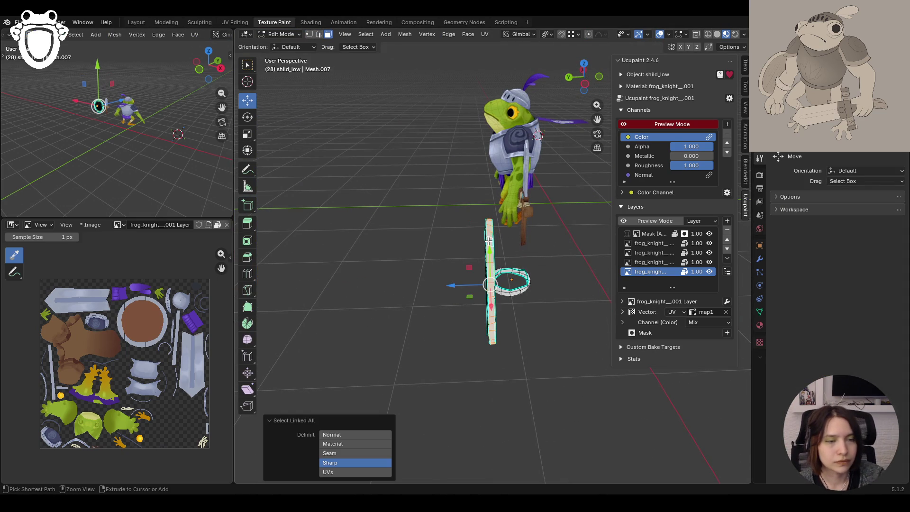
{"action": "left_click", "coordinate": [297, 36]}
{"action": "left_click", "coordinate": [289, 98]}
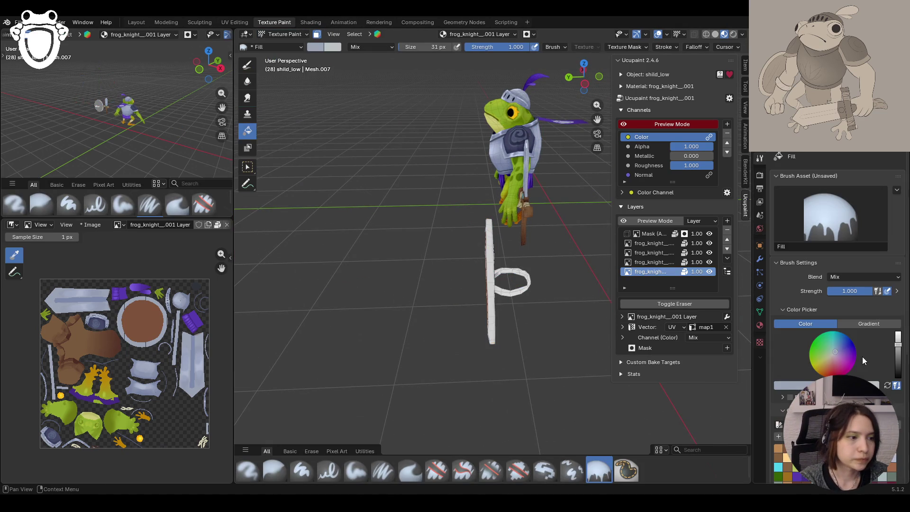
{"action": "left_click", "coordinate": [492, 271]}
{"action": "middle_click_drag", "start_coordinate": [491, 272], "coordinate": [471, 256]}
Re-enter Edit Mode via Object Mode and try selecting the linked shield faces
{"action": "left_click", "coordinate": [278, 37]}
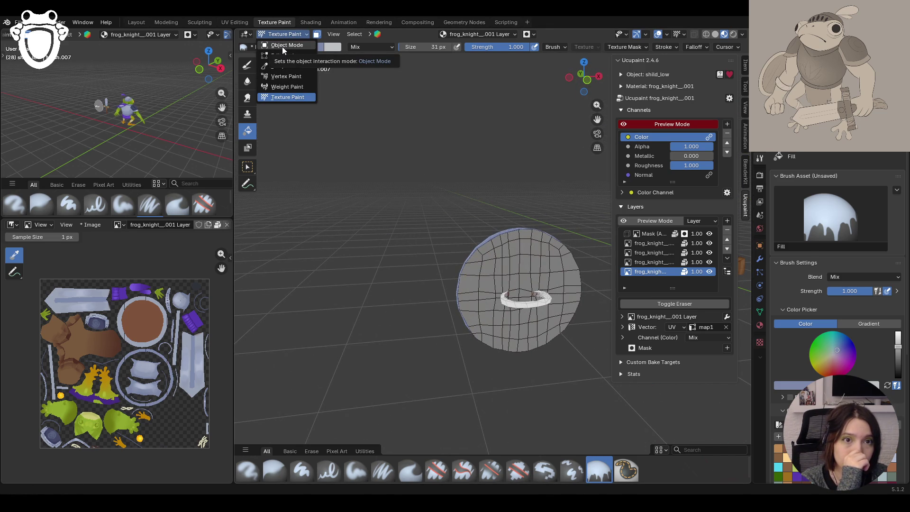
{"action": "left_click", "coordinate": [282, 46]}
{"action": "left_click", "coordinate": [282, 34]}
{"action": "left_click", "coordinate": [282, 58]}
{"action": "middle_click_drag", "start_coordinate": [536, 305], "coordinate": [590, 336]}
{"action": "key", "text": "ctrl+l"}
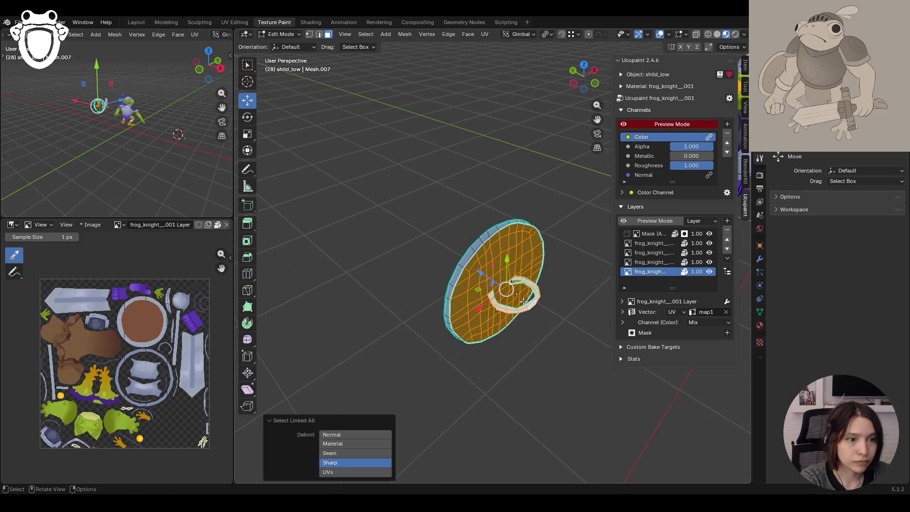
{"action": "left_click", "coordinate": [575, 357]}
{"action": "scroll", "coordinate": [559, 375], "scroll_direction": "up", "scroll_amount": 5}
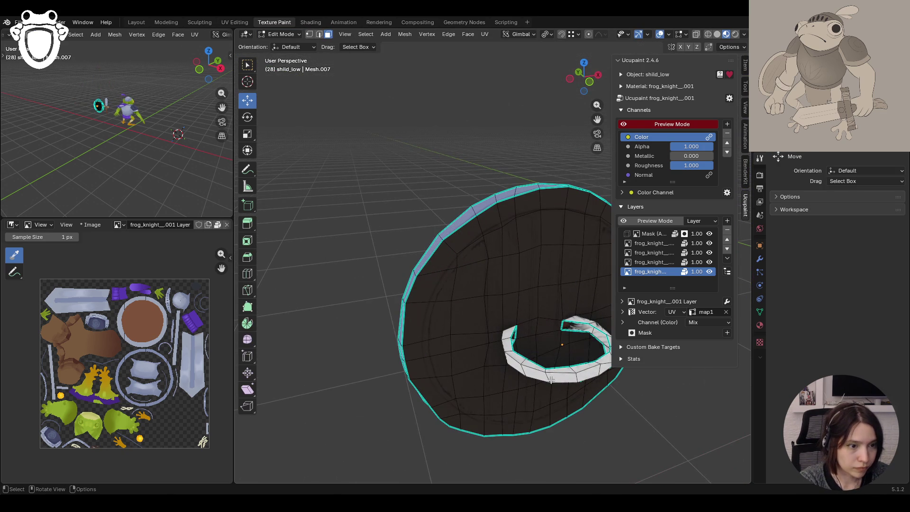
{"action": "key", "text": "ctrl+l"}
{"action": "key", "text": "ctrl+z"}
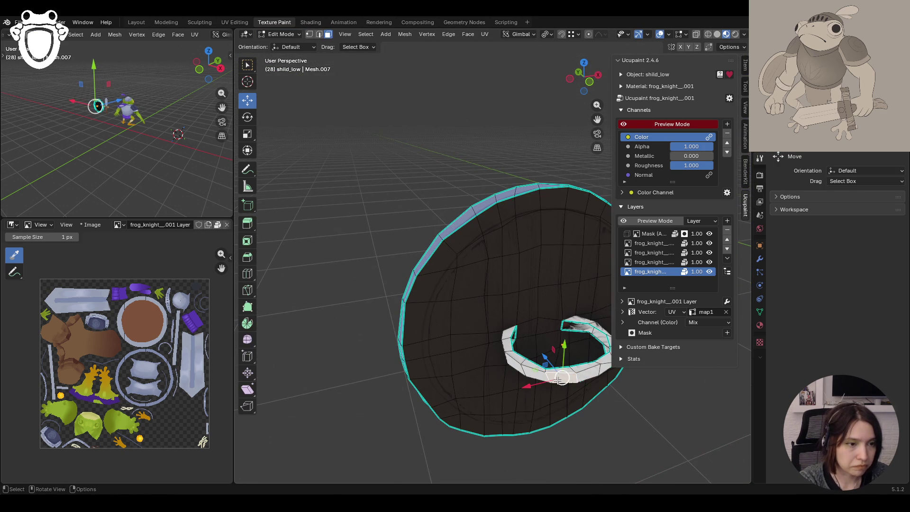
Try isolating the strap faces with linked selection, undoing the oversized selections
{"action": "left_click", "coordinate": [573, 327]}
{"action": "key", "text": "ctrl+l"}
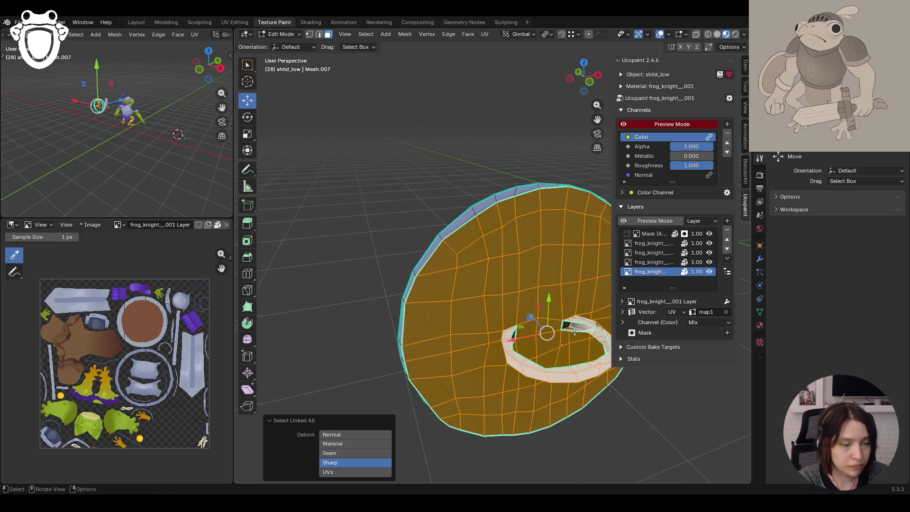
{"action": "key", "text": "ctrl+z"}
{"action": "mouse_move", "coordinate": [582, 337]}
{"action": "middle_mouse_down"}
{"action": "mouse_move", "coordinate": [479, 312]}
{"action": "mouse_move", "coordinate": [526, 280]}
{"action": "mouse_move", "coordinate": [535, 322]}
{"action": "mouse_move", "coordinate": [522, 334]}
{"action": "middle_mouse_up"}
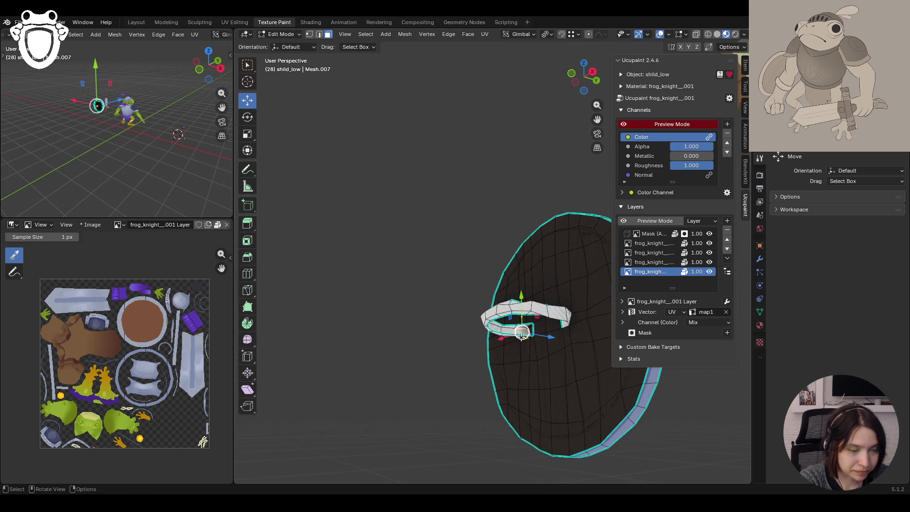
{"action": "key", "text": "ctrl+l"}
{"action": "left_click", "coordinate": [513, 375]}
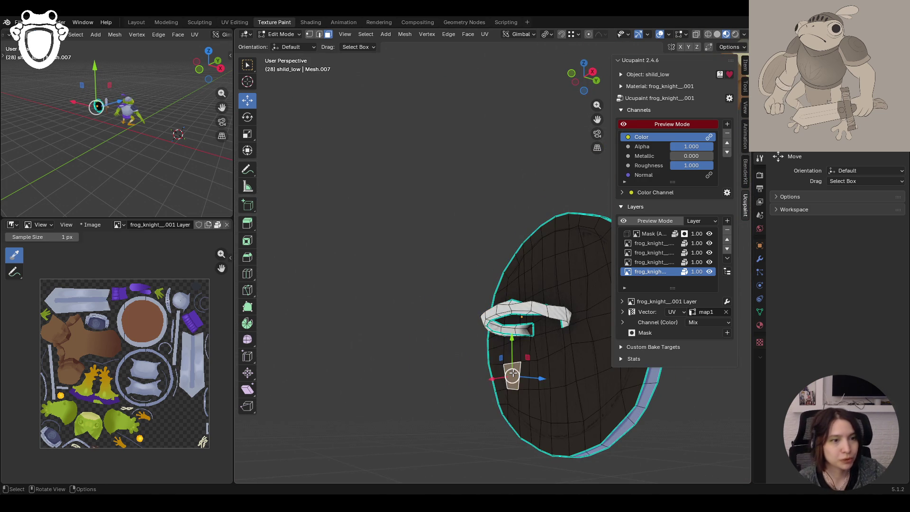
{"action": "mouse_move", "coordinate": [507, 310]}
{"action": "middle_mouse_down"}
{"action": "mouse_move", "coordinate": [510, 361]}
{"action": "mouse_move", "coordinate": [545, 415]}
{"action": "mouse_move", "coordinate": [533, 206]}
{"action": "mouse_move", "coordinate": [517, 313]}
{"action": "middle_mouse_up"}
Mark the selected strap border edges as sharp in edge mode
{"action": "left_click", "coordinate": [319, 34]}
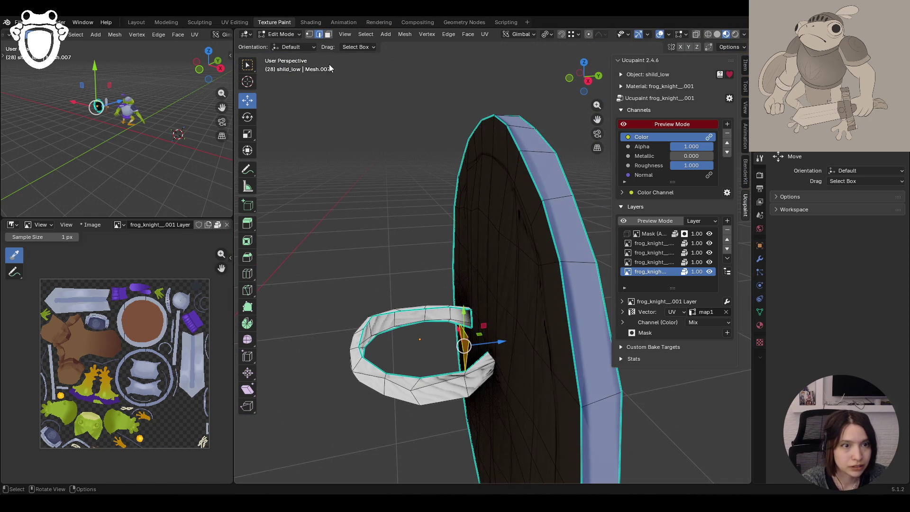
{"action": "mouse_move", "coordinate": [492, 357]}
{"action": "middle_mouse_down"}
{"action": "mouse_move", "coordinate": [520, 372]}
{"action": "mouse_move", "coordinate": [522, 386]}
{"action": "mouse_move", "coordinate": [520, 375]}
{"action": "mouse_move", "coordinate": [502, 406]}
{"action": "mouse_move", "coordinate": [485, 407]}
{"action": "middle_mouse_up"}
{"action": "right_click", "coordinate": [485, 407]}
{"action": "left_click", "coordinate": [436, 391]}
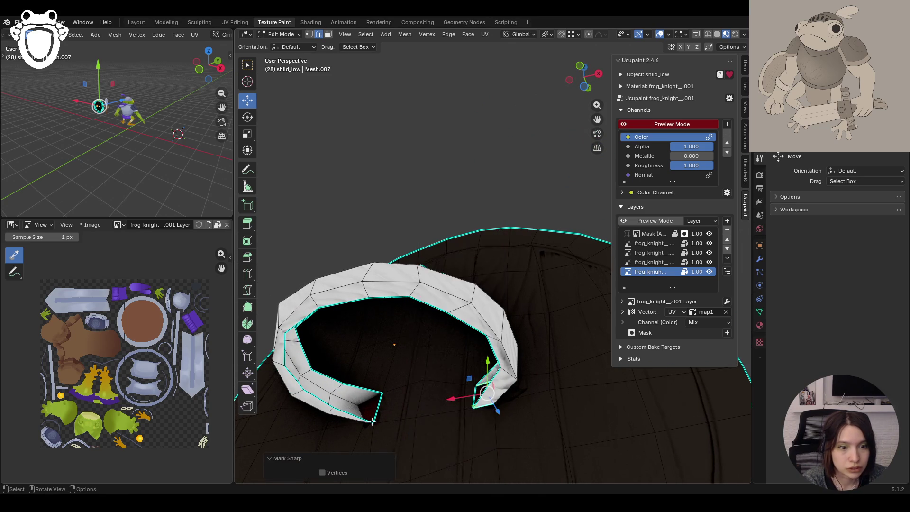
{"action": "middle_click_drag", "start_coordinate": [474, 388], "coordinate": [437, 407]}
{"action": "scroll", "coordinate": [437, 407], "scroll_direction": "up", "scroll_amount": 5}
Add the remaining strap corner vertices and mark those edges sharp too
{"action": "left_click", "coordinate": [427, 336], "text": "shift"}
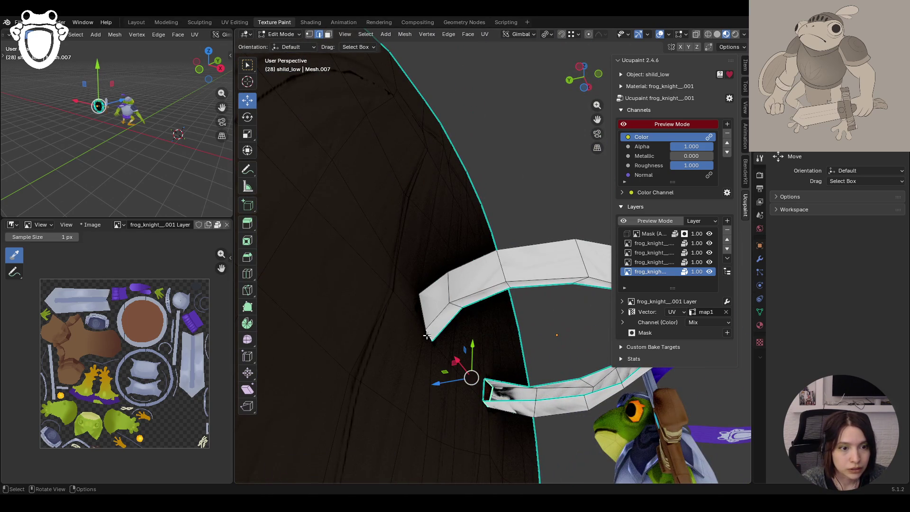
{"action": "left_click", "coordinate": [417, 302], "text": "shift"}
{"action": "middle_click_drag", "start_coordinate": [417, 302], "coordinate": [418, 422]}
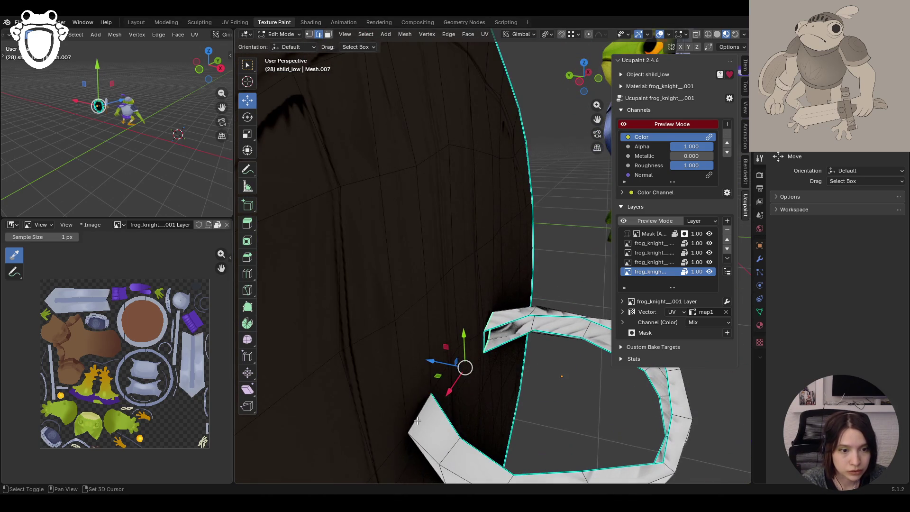
{"action": "key", "text": "ctrl+e"}
{"action": "left_click", "coordinate": [400, 390]}
{"action": "mouse_move", "coordinate": [399, 390]}
{"action": "middle_mouse_down"}
{"action": "mouse_move", "coordinate": [465, 408]}
{"action": "mouse_move", "coordinate": [462, 417]}
{"action": "middle_mouse_up"}
Select the strap island bounded by the sharp edges and return to Texture Paint
{"action": "left_click", "coordinate": [328, 34]}
{"action": "left_click", "coordinate": [532, 332]}
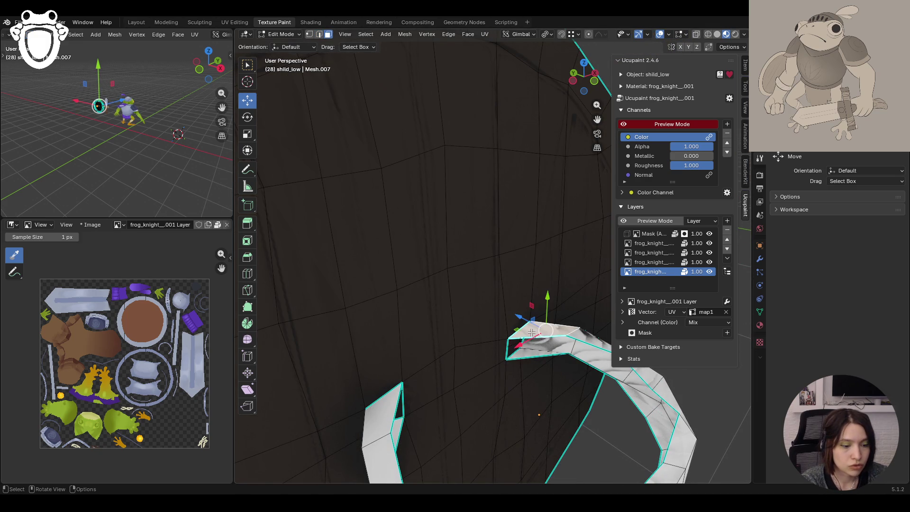
{"action": "key", "text": "ctrl+l"}
{"action": "scroll", "coordinate": [520, 363], "scroll_direction": "down", "scroll_amount": 6}
{"action": "mouse_move", "coordinate": [513, 368]}
{"action": "middle_mouse_down"}
{"action": "mouse_move", "coordinate": [565, 390]}
{"action": "mouse_move", "coordinate": [546, 379]}
{"action": "middle_mouse_up"}
{"action": "left_click", "coordinate": [283, 34]}
{"action": "left_click", "coordinate": [284, 100]}
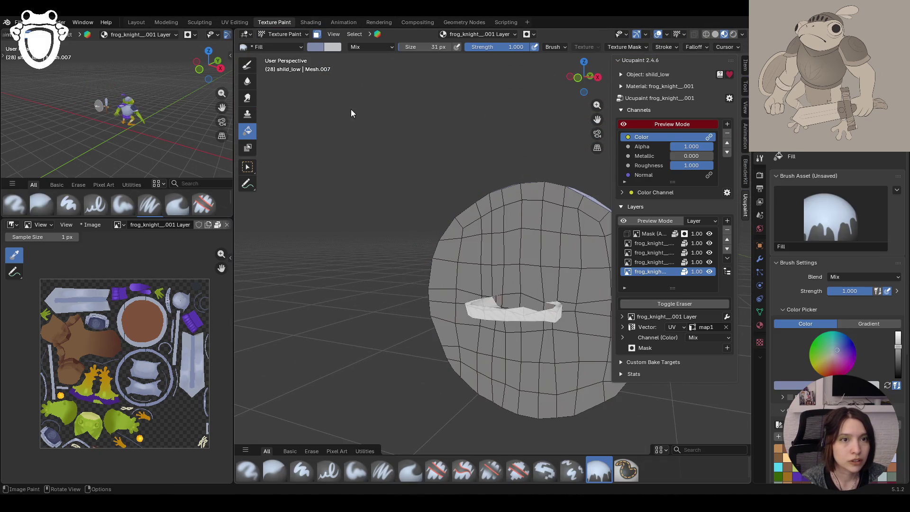
Sample the beige of the sword handle's wrap with the colour picker eyedropper
{"action": "scroll", "coordinate": [517, 226], "scroll_direction": "down", "scroll_amount": 6}
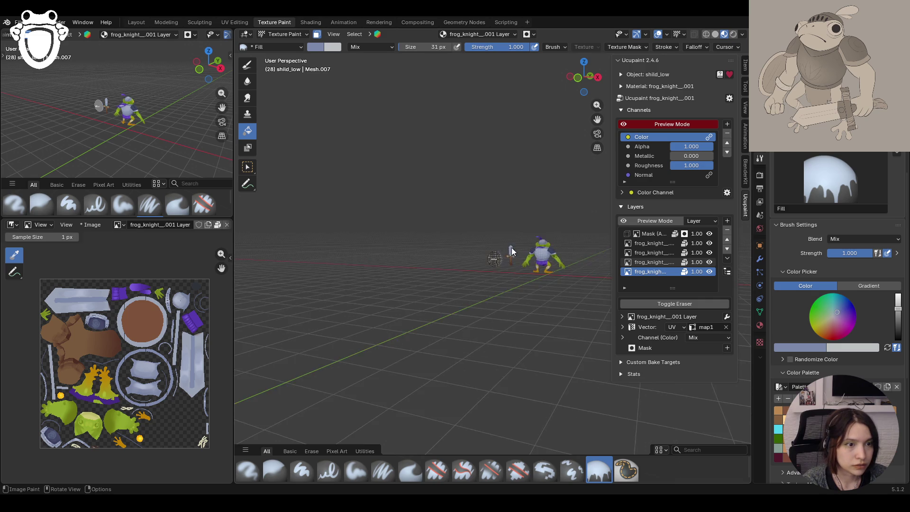
{"action": "scroll", "coordinate": [511, 247], "scroll_direction": "up", "scroll_amount": 3}
{"action": "middle_click_drag", "start_coordinate": [602, 126], "coordinate": [599, 120]}
{"action": "scroll", "coordinate": [531, 285], "scroll_direction": "up", "scroll_amount": 5}
{"action": "mouse_move", "coordinate": [530, 286]}
{"action": "middle_mouse_down"}
{"action": "mouse_move", "coordinate": [515, 306]}
{"action": "mouse_move", "coordinate": [539, 303]}
{"action": "middle_mouse_up"}
{"action": "scroll", "coordinate": [512, 258], "scroll_direction": "down", "scroll_amount": 4}
{"action": "middle_click_drag", "start_coordinate": [513, 259], "coordinate": [732, 328], "text": "shift"}
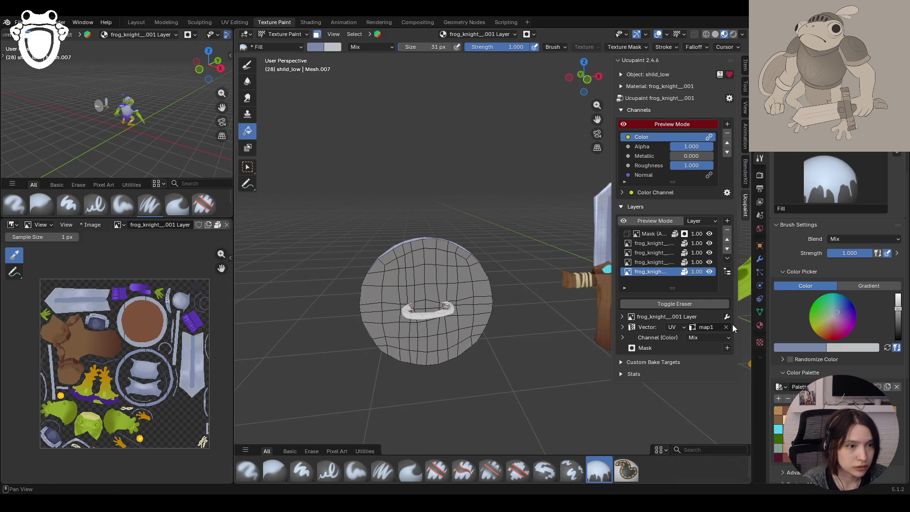
{"action": "left_click", "coordinate": [815, 342]}
{"action": "left_click", "coordinate": [818, 348]}
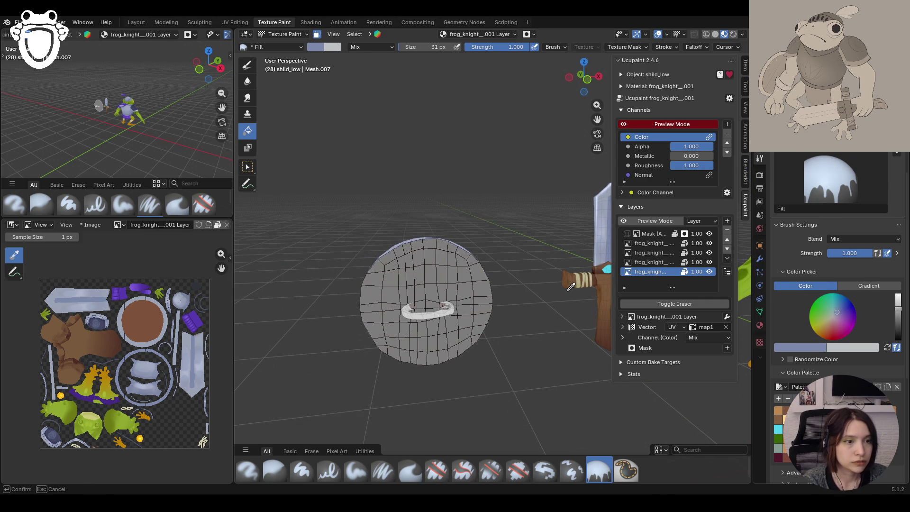
{"action": "left_click", "coordinate": [581, 276]}
Fill the shield strap with the sampled beige and inspect the result
{"action": "left_click", "coordinate": [415, 313]}
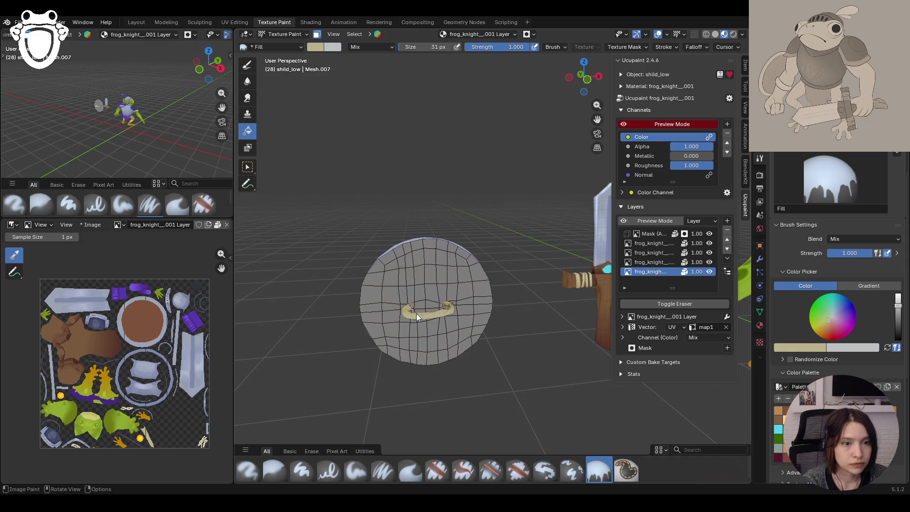
{"action": "mouse_move", "coordinate": [538, 322]}
{"action": "middle_mouse_down"}
{"action": "mouse_move", "coordinate": [452, 334]}
{"action": "mouse_move", "coordinate": [451, 291]}
{"action": "mouse_move", "coordinate": [473, 332]}
{"action": "mouse_move", "coordinate": [431, 377]}
{"action": "mouse_move", "coordinate": [403, 340]}
{"action": "mouse_move", "coordinate": [379, 366]}
{"action": "mouse_move", "coordinate": [356, 349]}
{"action": "mouse_move", "coordinate": [474, 351]}
{"action": "mouse_move", "coordinate": [466, 406]}
{"action": "mouse_move", "coordinate": [487, 404]}
{"action": "mouse_move", "coordinate": [428, 407]}
{"action": "mouse_move", "coordinate": [424, 390]}
{"action": "middle_mouse_up"}
{"action": "scroll", "coordinate": [472, 328], "scroll_direction": "up", "scroll_amount": 3}
{"action": "left_click", "coordinate": [299, 34]}
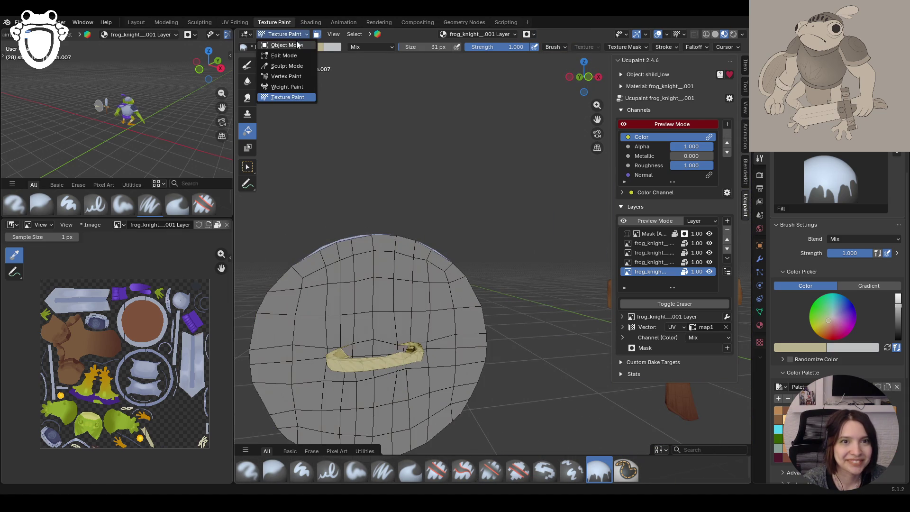
Select all linked faces of the shield in Edit Mode, then return to Texture Paint
{"action": "left_click", "coordinate": [297, 41]}
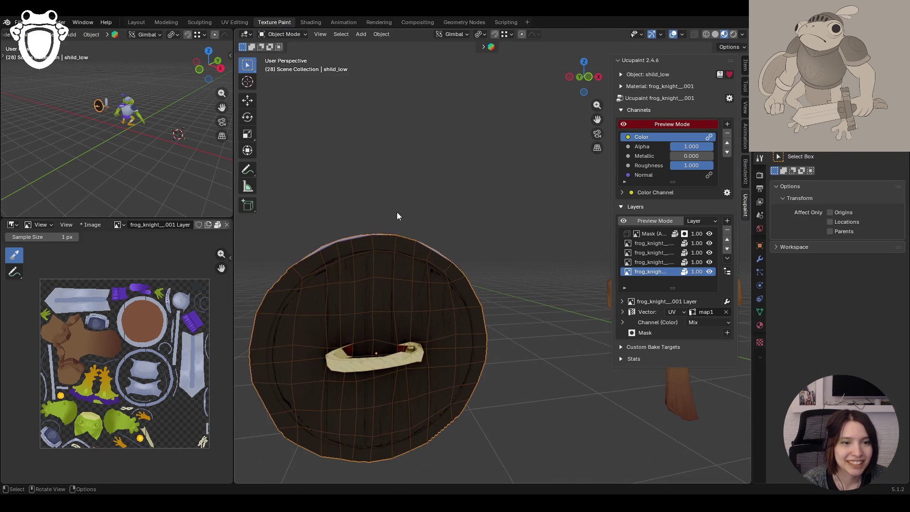
{"action": "left_click", "coordinate": [276, 37]}
{"action": "left_click", "coordinate": [284, 55]}
{"action": "left_click", "coordinate": [378, 260]}
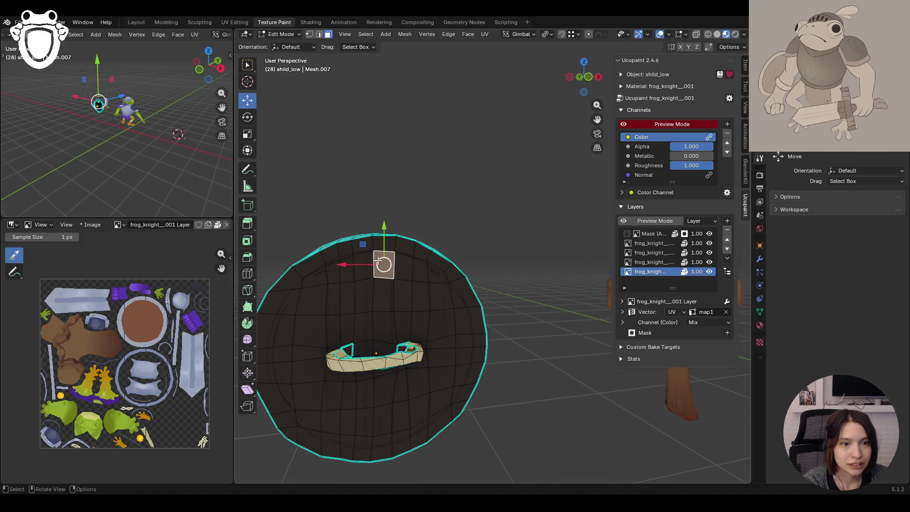
{"action": "key", "text": "ctrl+l"}
{"action": "left_click", "coordinate": [274, 36]}
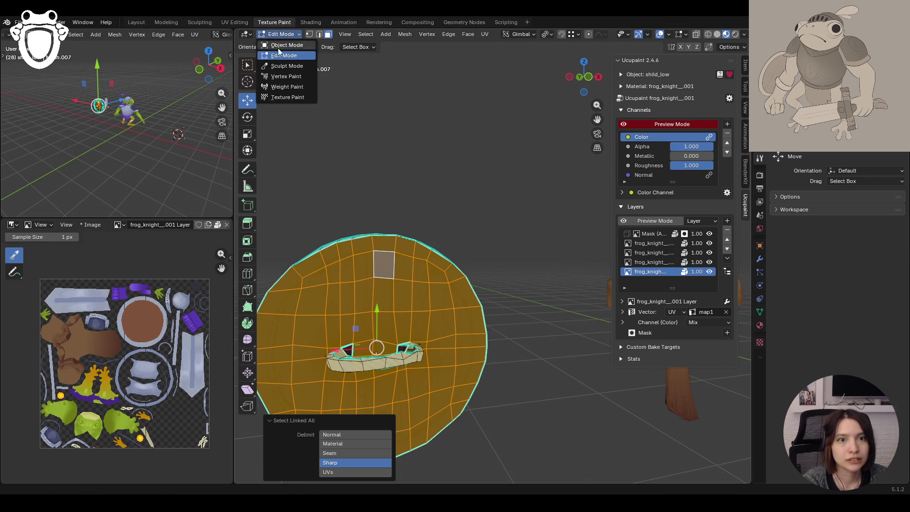
{"action": "left_click", "coordinate": [297, 98]}
Fill the shield with a flat brown colour and make the third Ucupaint layer active
{"action": "left_click_drag", "start_coordinate": [596, 118], "coordinate": [692, 85]}
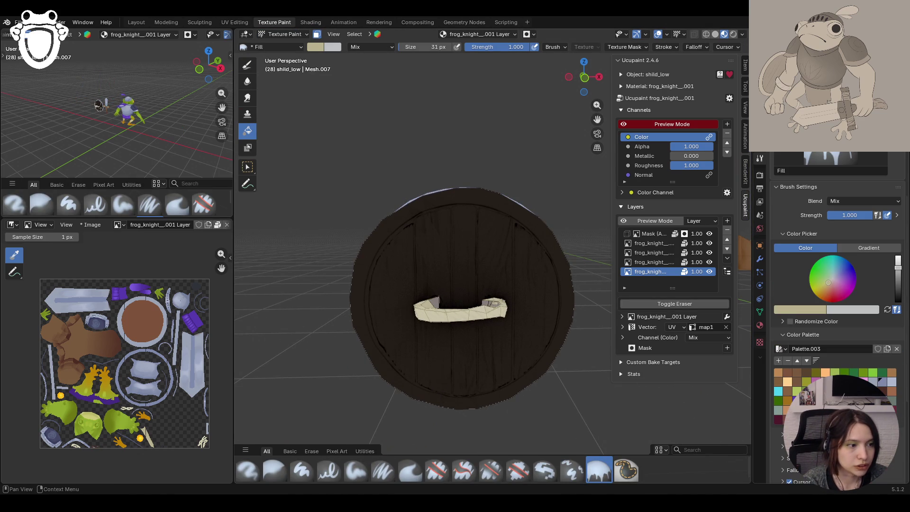
{"action": "key", "text": "s"}
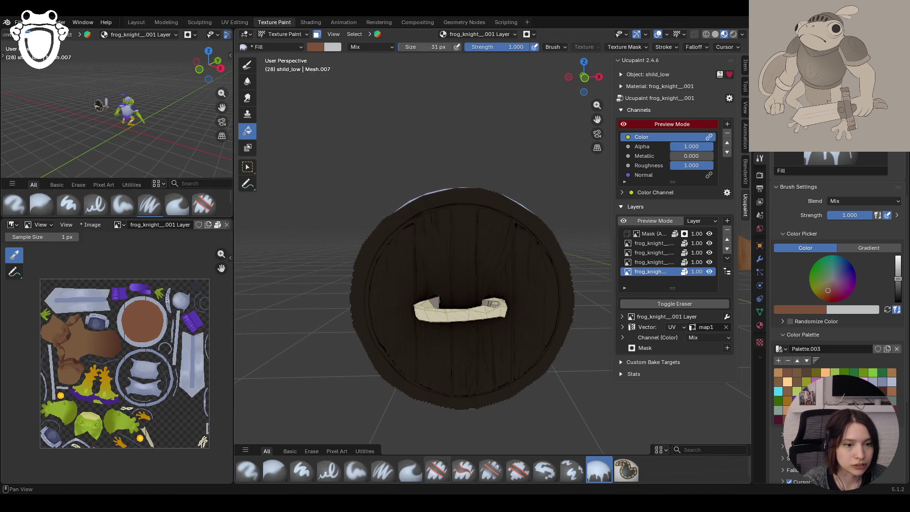
{"action": "left_click", "coordinate": [442, 309]}
{"action": "mouse_move", "coordinate": [398, 308]}
{"action": "middle_mouse_down"}
{"action": "mouse_move", "coordinate": [545, 322]}
{"action": "mouse_move", "coordinate": [399, 296]}
{"action": "middle_mouse_up"}
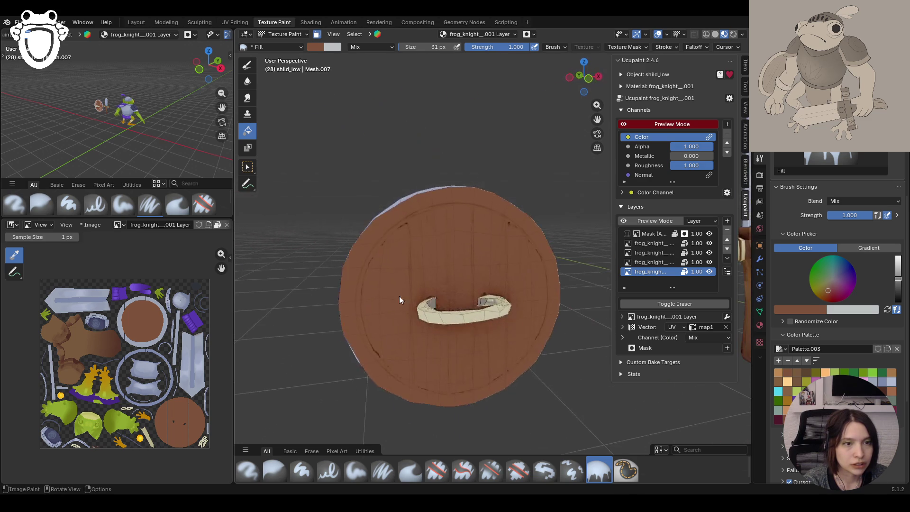
{"action": "left_click", "coordinate": [652, 253]}
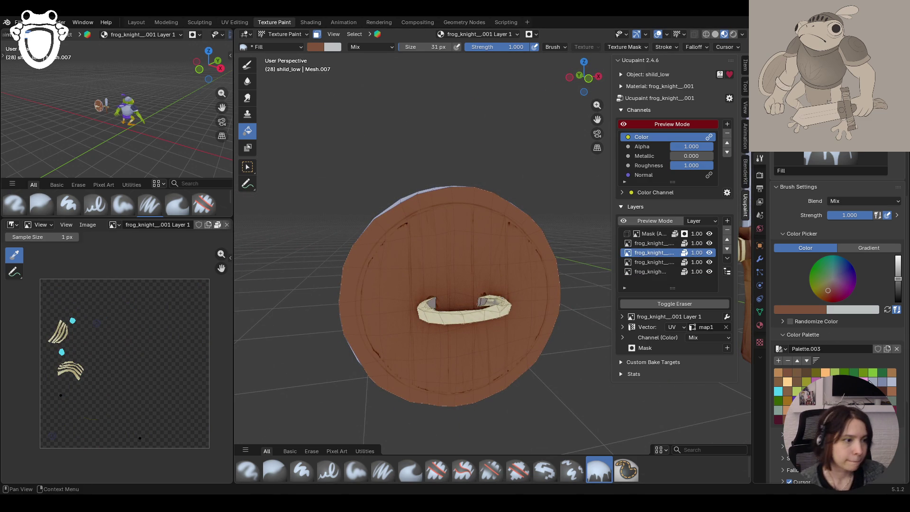
Choose light bluish-grey with the Paint Hard brush and paint the upper-left and left rim
{"action": "left_click", "coordinate": [869, 382]}
{"action": "left_click", "coordinate": [301, 471]}
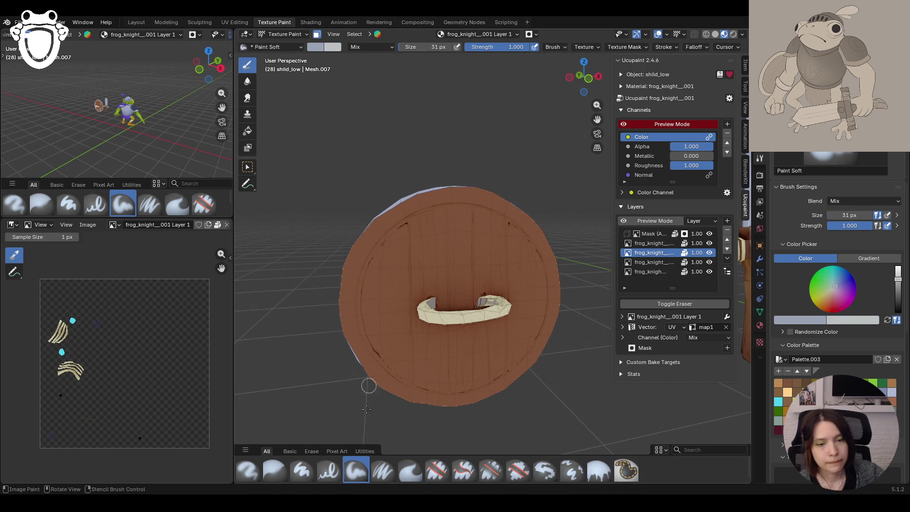
{"action": "middle_click_drag", "start_coordinate": [382, 256], "coordinate": [396, 252]}
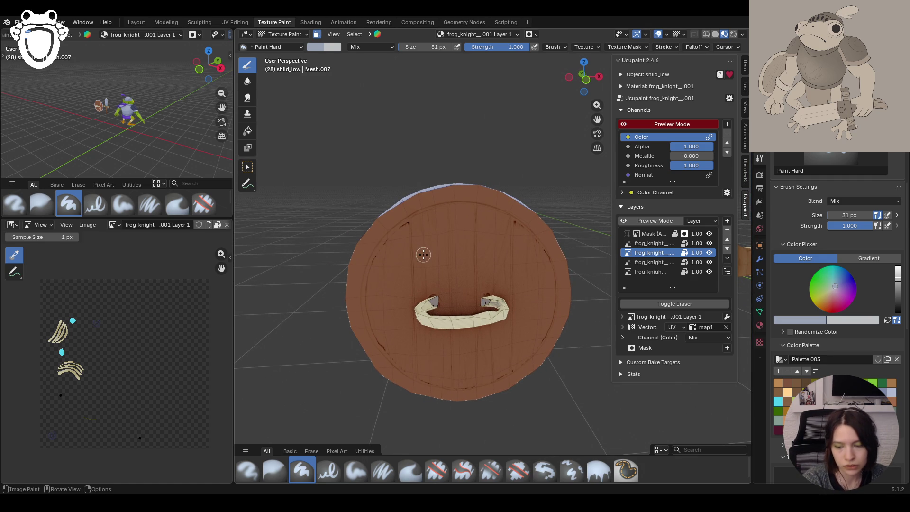
{"action": "middle_click_drag", "start_coordinate": [428, 264], "coordinate": [443, 261]}
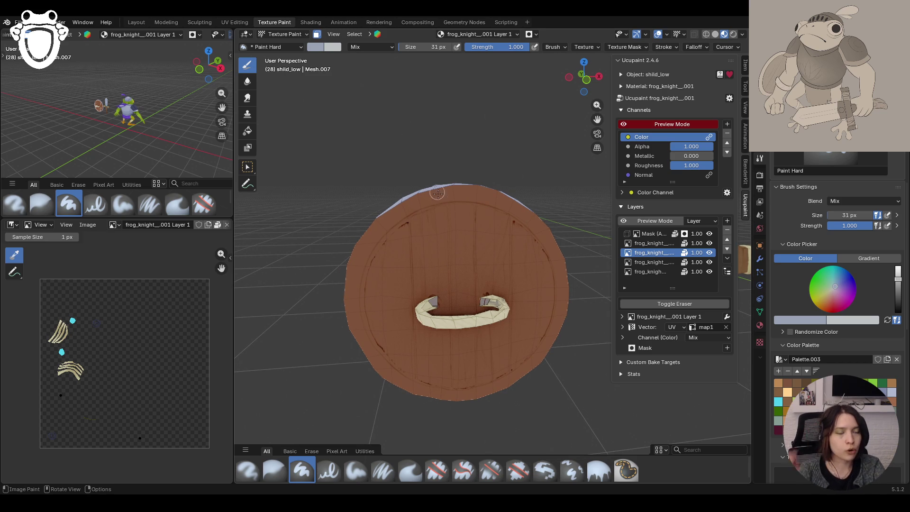
{"action": "mouse_move", "coordinate": [430, 189]}
{"action": "left_mouse_down"}
{"action": "mouse_move", "coordinate": [394, 214]}
{"action": "mouse_move", "coordinate": [430, 196]}
{"action": "left_mouse_up"}
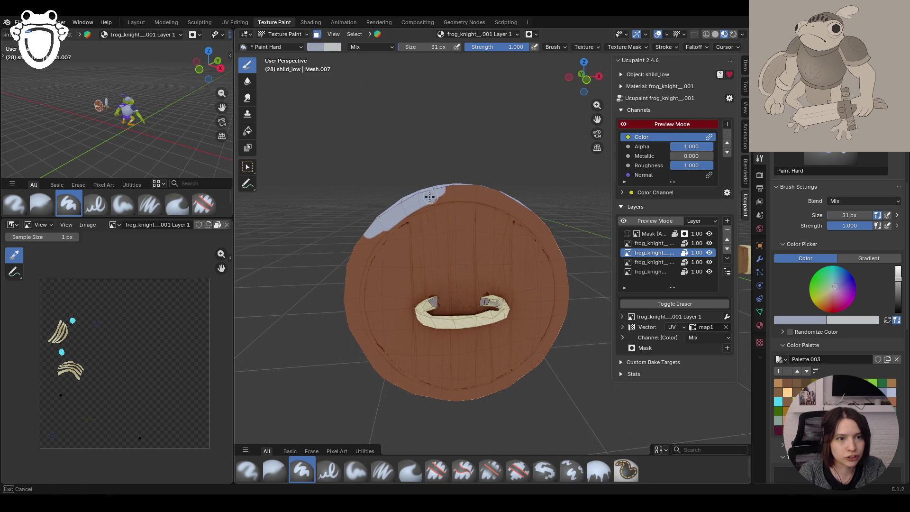
{"action": "mouse_move", "coordinate": [372, 239]}
{"action": "left_mouse_down"}
{"action": "mouse_move", "coordinate": [345, 311]}
{"action": "mouse_move", "coordinate": [387, 382]}
{"action": "mouse_move", "coordinate": [363, 332]}
{"action": "left_mouse_up"}
Paint the remaining rim in light bluish-grey: lower-left, bottom and right sides
{"action": "key", "text": "g"}
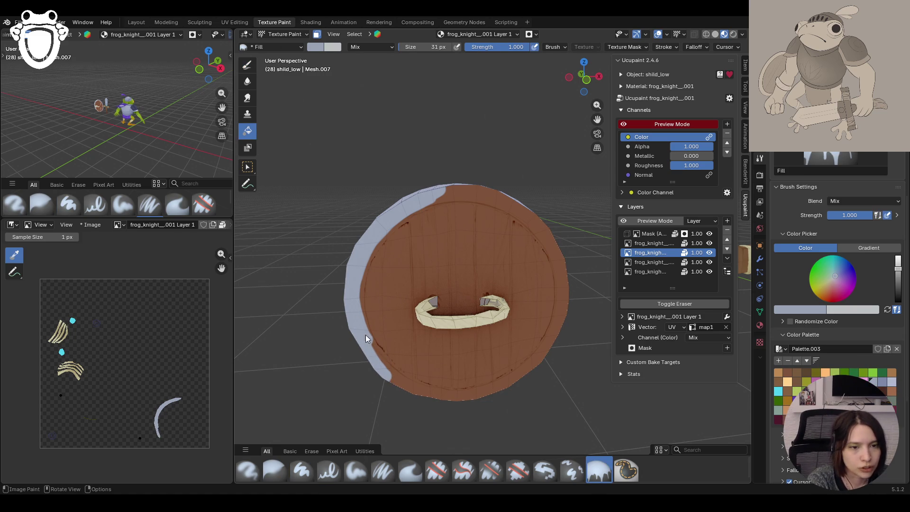
{"action": "left_click", "coordinate": [302, 471]}
{"action": "mouse_move", "coordinate": [391, 383]}
{"action": "left_mouse_down"}
{"action": "mouse_move", "coordinate": [401, 402]}
{"action": "mouse_move", "coordinate": [403, 386]}
{"action": "mouse_move", "coordinate": [469, 402]}
{"action": "left_mouse_up"}
{"action": "mouse_move", "coordinate": [428, 192]}
{"action": "left_mouse_down"}
{"action": "mouse_move", "coordinate": [426, 200]}
{"action": "mouse_move", "coordinate": [477, 188]}
{"action": "mouse_move", "coordinate": [507, 199]}
{"action": "mouse_move", "coordinate": [444, 194]}
{"action": "mouse_move", "coordinate": [484, 190]}
{"action": "mouse_move", "coordinate": [466, 193]}
{"action": "left_mouse_up"}
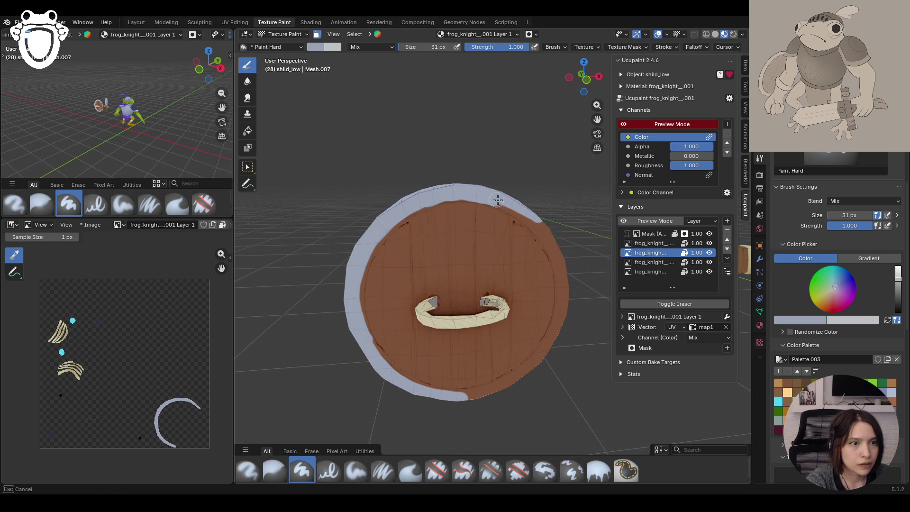
{"action": "mouse_move", "coordinate": [529, 220]}
{"action": "left_mouse_down"}
{"action": "mouse_move", "coordinate": [564, 268]}
{"action": "mouse_move", "coordinate": [555, 246]}
{"action": "left_mouse_up"}
{"action": "mouse_move", "coordinate": [569, 310]}
{"action": "left_mouse_down"}
{"action": "mouse_move", "coordinate": [538, 246]}
{"action": "mouse_move", "coordinate": [543, 216]}
{"action": "mouse_move", "coordinate": [564, 284]}
{"action": "mouse_move", "coordinate": [540, 352]}
{"action": "left_mouse_up"}
{"action": "mouse_move", "coordinate": [474, 407]}
{"action": "left_mouse_down"}
{"action": "mouse_move", "coordinate": [479, 386]}
{"action": "mouse_move", "coordinate": [525, 377]}
{"action": "left_mouse_up"}
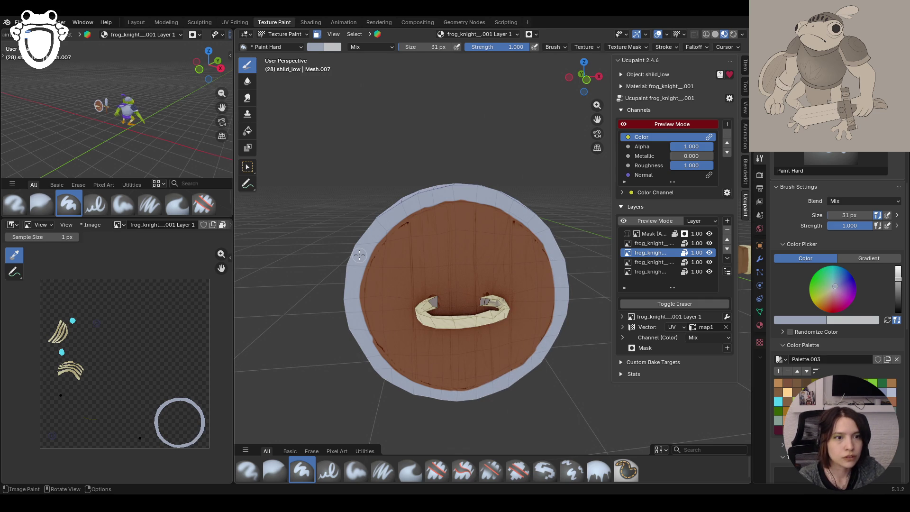
{"action": "mouse_move", "coordinate": [359, 256]}
{"action": "middle_mouse_down"}
{"action": "mouse_move", "coordinate": [441, 195]}
{"action": "mouse_move", "coordinate": [519, 159]}
{"action": "mouse_move", "coordinate": [527, 165]}
{"action": "middle_mouse_up"}
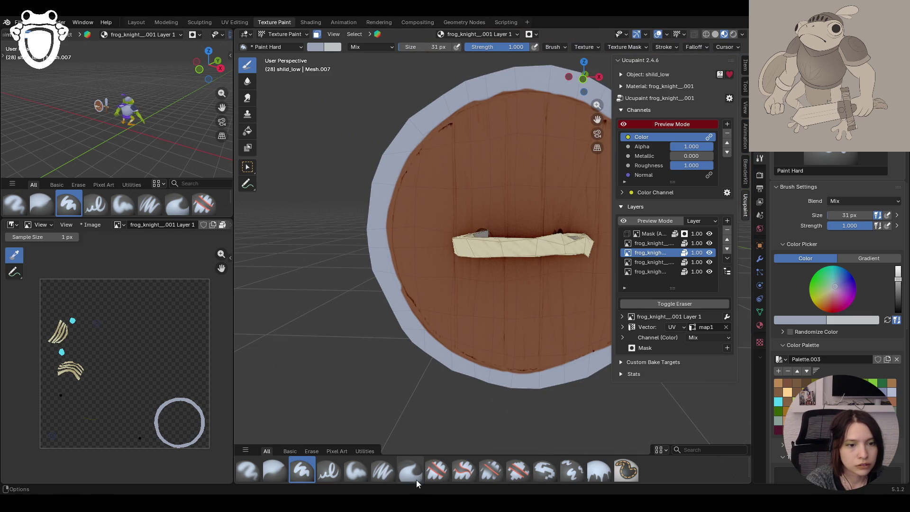
Erase stray rim paint along the shield's left edge with the hard eraser brush
{"action": "left_click", "coordinate": [439, 472]}
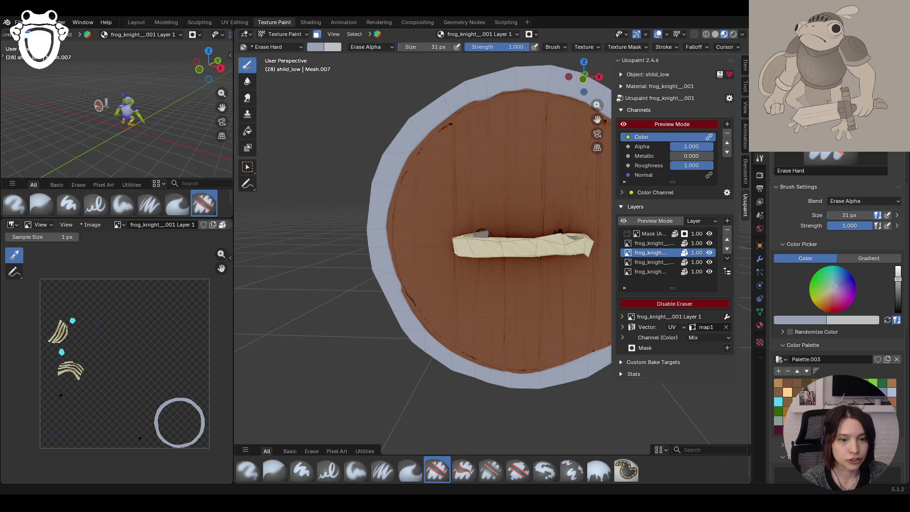
{"action": "middle_click_drag", "start_coordinate": [410, 302], "coordinate": [431, 301]}
{"action": "left_click_drag", "start_coordinate": [378, 220], "coordinate": [378, 224]}
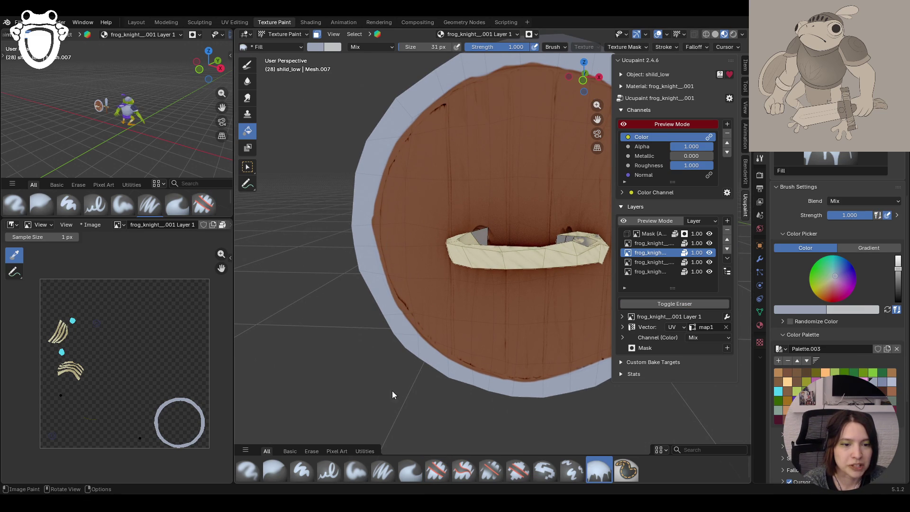
{"action": "mouse_move", "coordinate": [385, 211]}
{"action": "left_mouse_down"}
{"action": "mouse_move", "coordinate": [400, 284]}
{"action": "mouse_move", "coordinate": [390, 270]}
{"action": "left_mouse_up"}
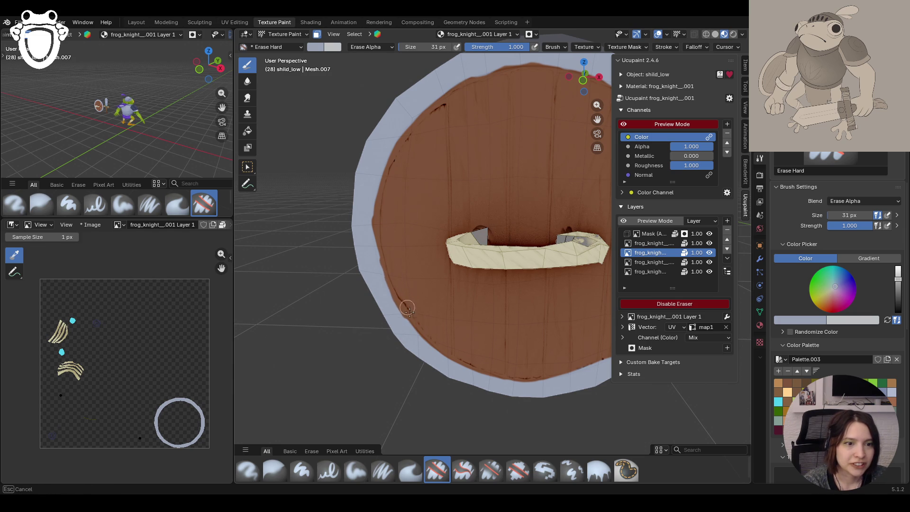
{"action": "left_click_drag", "start_coordinate": [451, 354], "coordinate": [445, 352]}
{"action": "left_click_drag", "start_coordinate": [379, 238], "coordinate": [388, 274]}
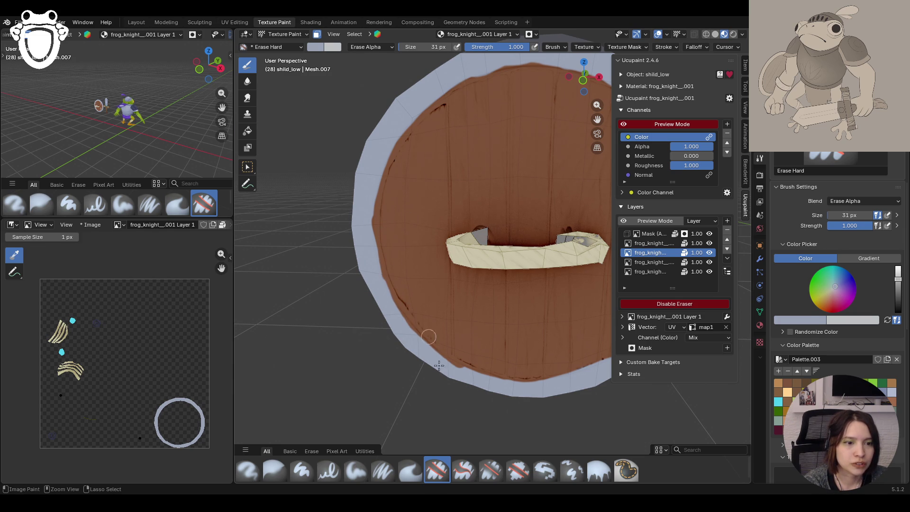
Keep erasing stray paint along the left rim's inner edge and other rim edges
{"action": "key", "text": "g"}
{"action": "left_click", "coordinate": [436, 470]}
{"action": "left_click_drag", "start_coordinate": [389, 240], "coordinate": [393, 270]}
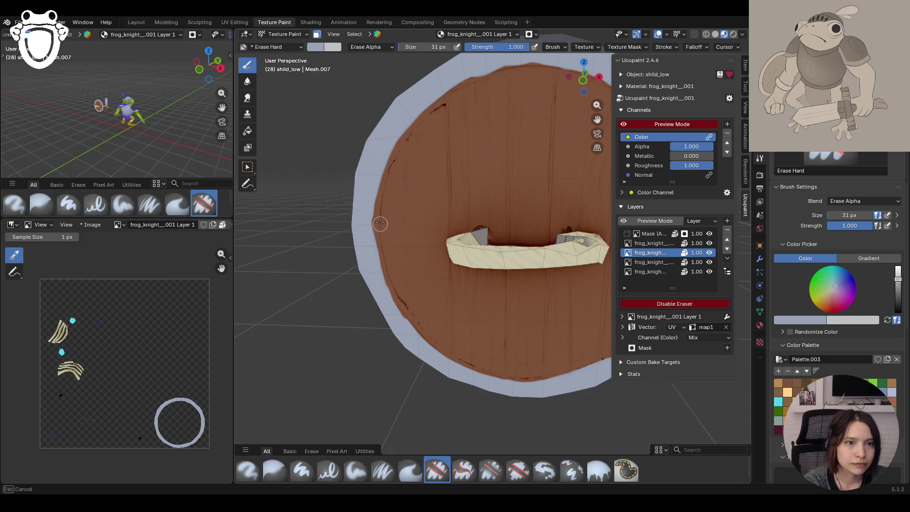
{"action": "left_click_drag", "start_coordinate": [391, 182], "coordinate": [397, 206]}
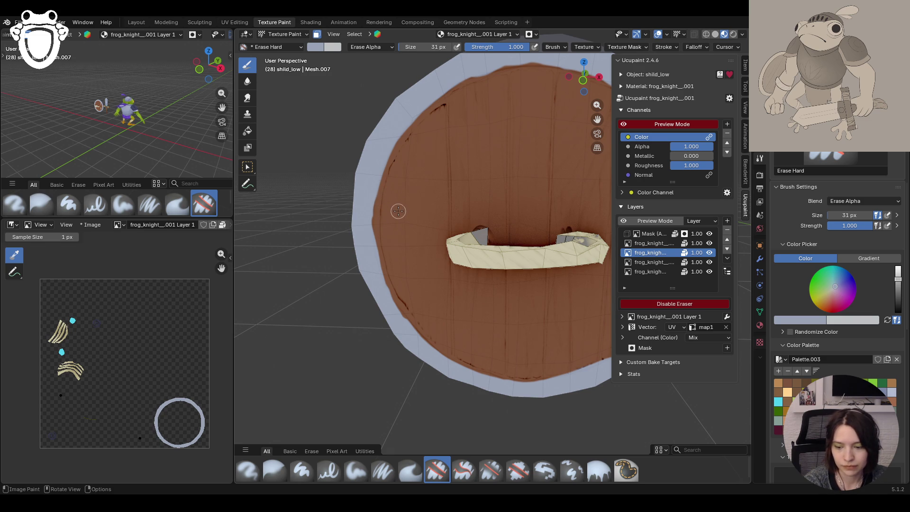
{"action": "left_click_drag", "start_coordinate": [381, 217], "coordinate": [401, 168]}
{"action": "mouse_move", "coordinate": [441, 219]}
{"action": "middle_mouse_down"}
{"action": "mouse_move", "coordinate": [475, 214]}
{"action": "mouse_move", "coordinate": [467, 236]}
{"action": "middle_mouse_up"}
{"action": "mouse_move", "coordinate": [436, 227]}
{"action": "left_mouse_down"}
{"action": "mouse_move", "coordinate": [429, 212]}
{"action": "mouse_move", "coordinate": [449, 208]}
{"action": "mouse_move", "coordinate": [410, 227]}
{"action": "left_mouse_up"}
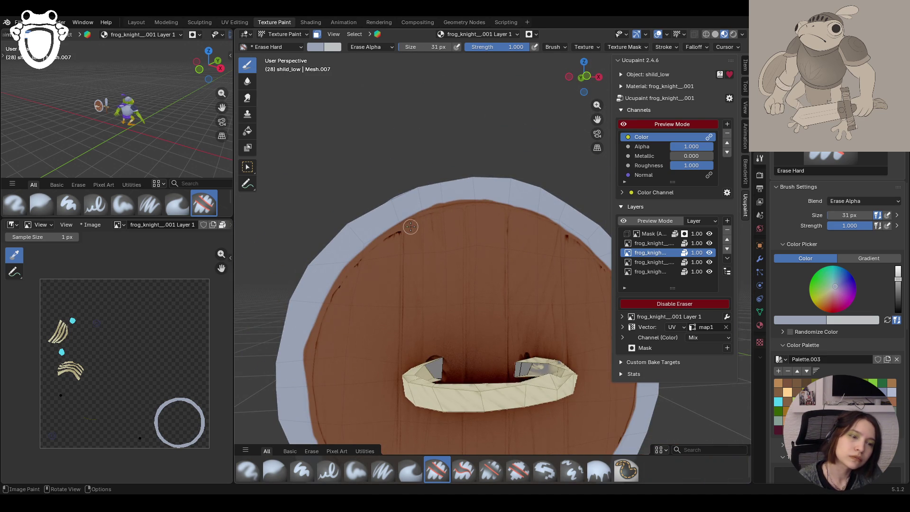
{"action": "middle_click_drag", "start_coordinate": [392, 259], "coordinate": [405, 281]}
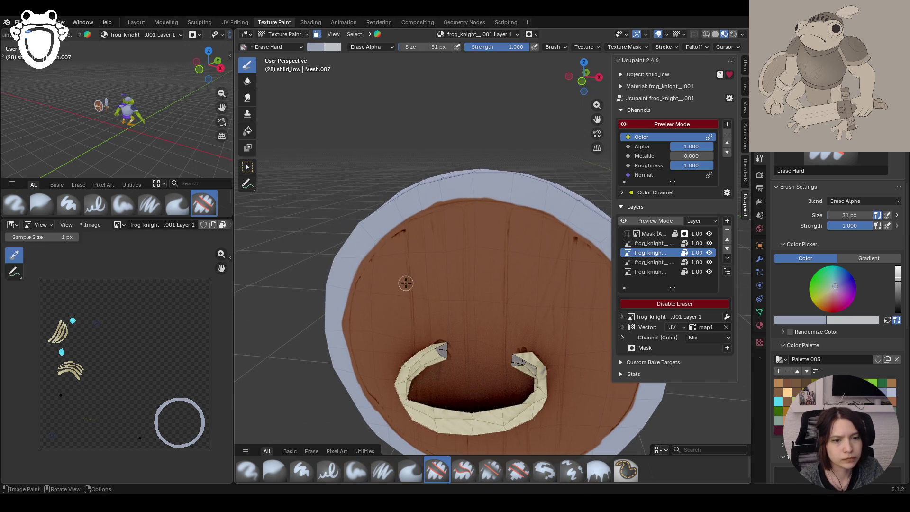
Touch up gaps in the rim with light paint using the Paint Hard brush
{"action": "left_click", "coordinate": [302, 470]}
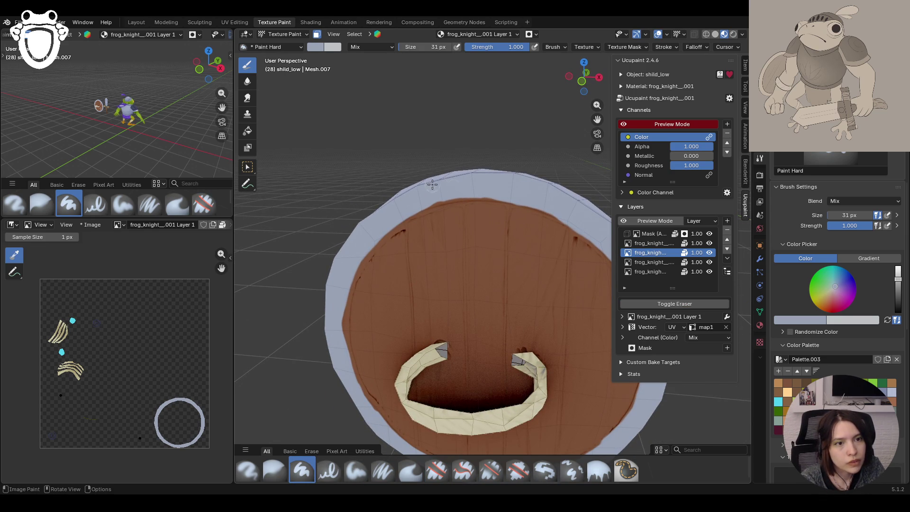
{"action": "left_click_drag", "start_coordinate": [473, 192], "coordinate": [514, 194]}
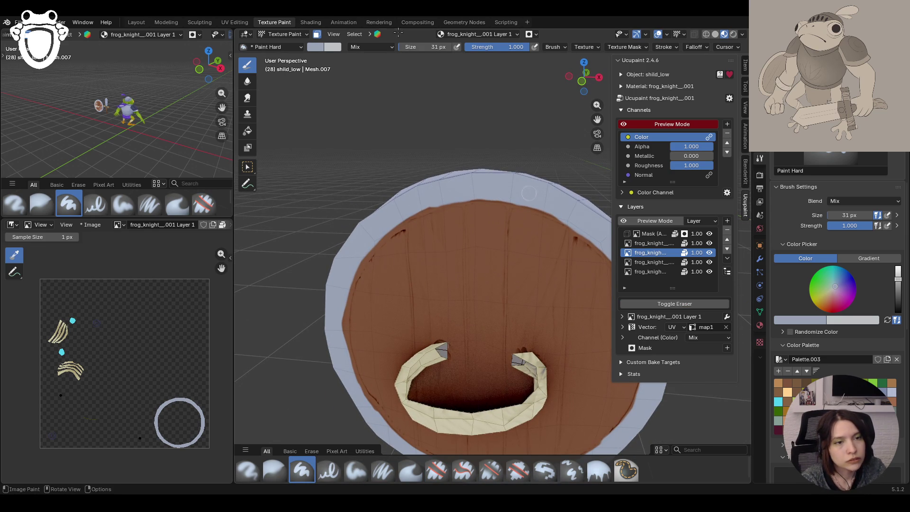
{"action": "left_click", "coordinate": [453, 194]}
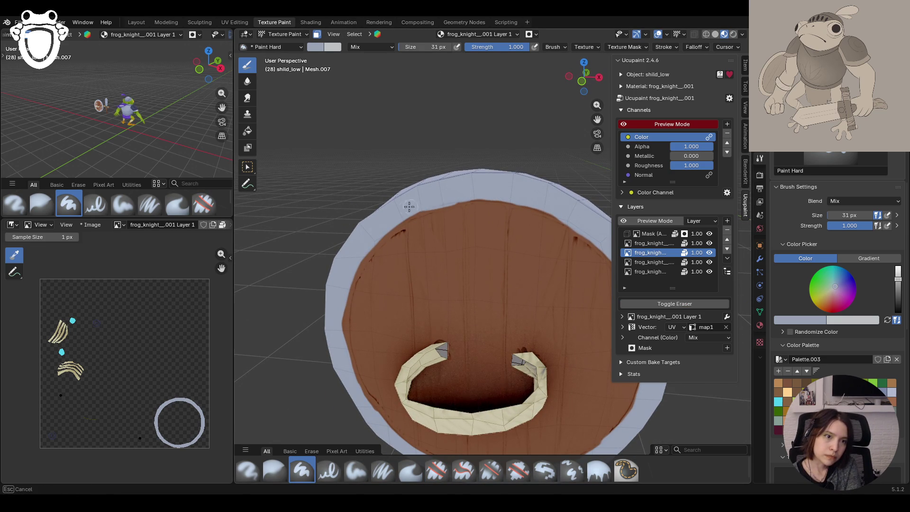
{"action": "left_click_drag", "start_coordinate": [493, 197], "coordinate": [495, 198]}
{"action": "left_click", "coordinate": [506, 196]}
{"action": "left_click_drag", "start_coordinate": [551, 212], "coordinate": [581, 226]}
Paint light colour along the upper rim edge
{"action": "middle_click_drag", "start_coordinate": [440, 159], "coordinate": [529, 202]}
{"action": "scroll", "coordinate": [528, 207], "scroll_direction": "down", "scroll_amount": 3}
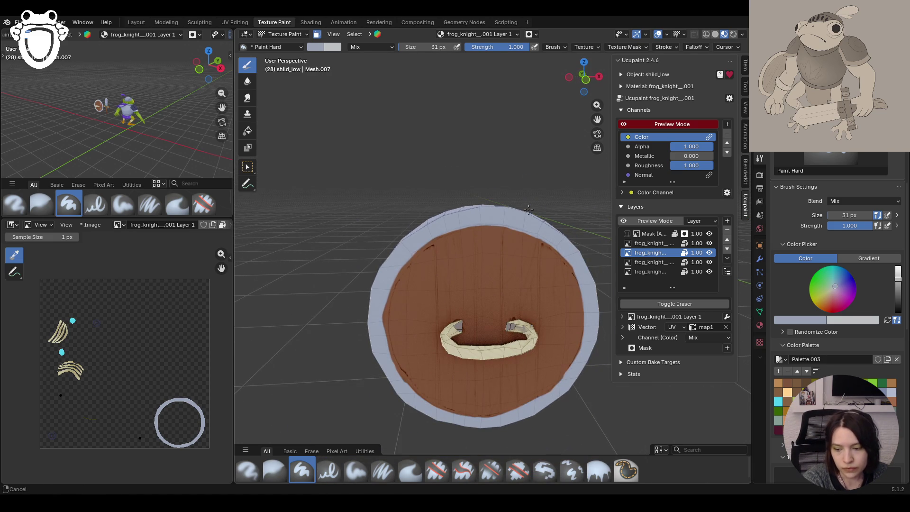
{"action": "scroll", "coordinate": [536, 212], "scroll_direction": "up", "scroll_amount": 5}
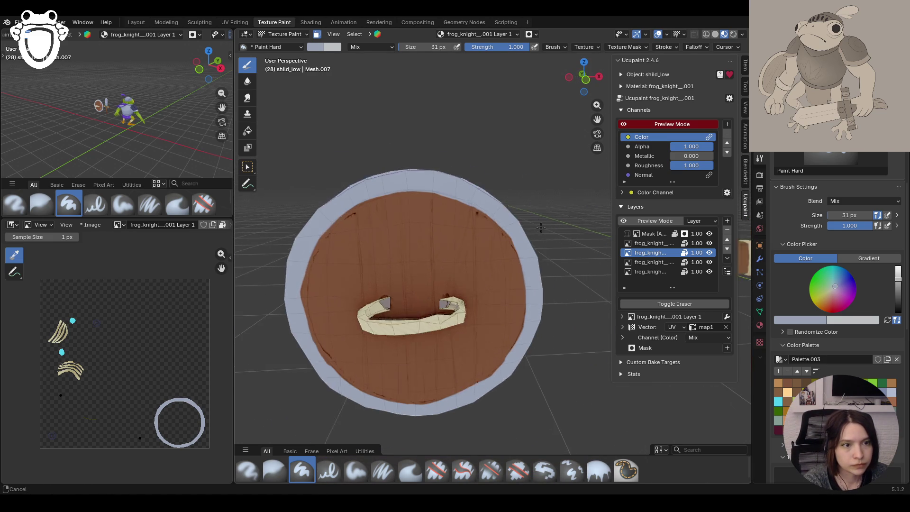
{"action": "mouse_move", "coordinate": [425, 108]}
{"action": "left_mouse_down"}
{"action": "mouse_move", "coordinate": [453, 137]}
{"action": "mouse_move", "coordinate": [512, 169]}
{"action": "left_mouse_up"}
{"action": "left_click_drag", "start_coordinate": [556, 228], "coordinate": [545, 228]}
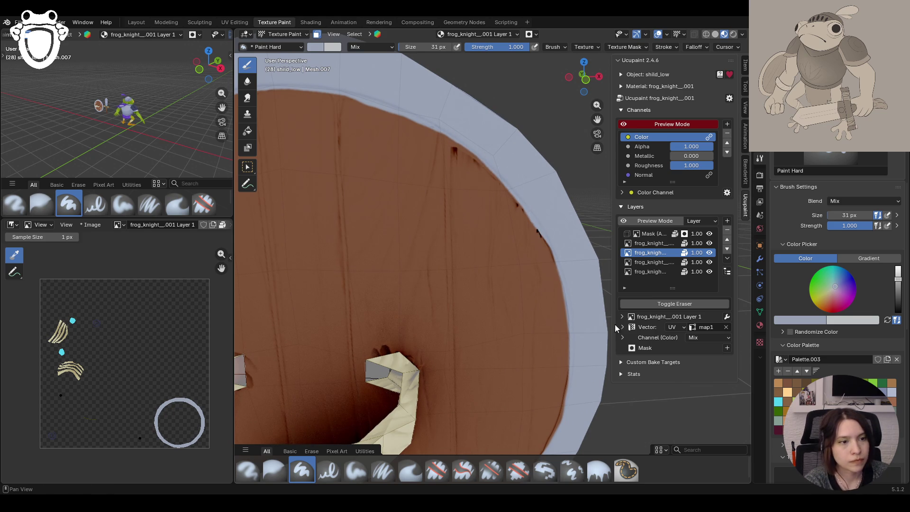
Paint lighter shading along the lower rim and the wooden face's edge beside it
{"action": "key", "text": "KP_Decimal"}
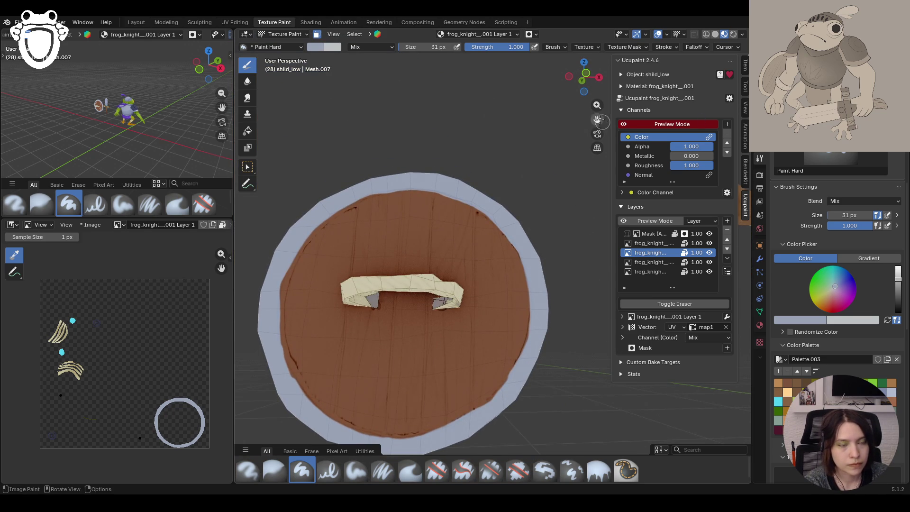
{"action": "left_click_drag", "start_coordinate": [599, 120], "coordinate": [682, 53]}
{"action": "scroll", "coordinate": [351, 297], "scroll_direction": "up", "scroll_amount": 5}
{"action": "mouse_move", "coordinate": [332, 358]}
{"action": "left_mouse_down"}
{"action": "mouse_move", "coordinate": [315, 362]}
{"action": "mouse_move", "coordinate": [408, 386]}
{"action": "mouse_move", "coordinate": [493, 393]}
{"action": "left_mouse_up"}
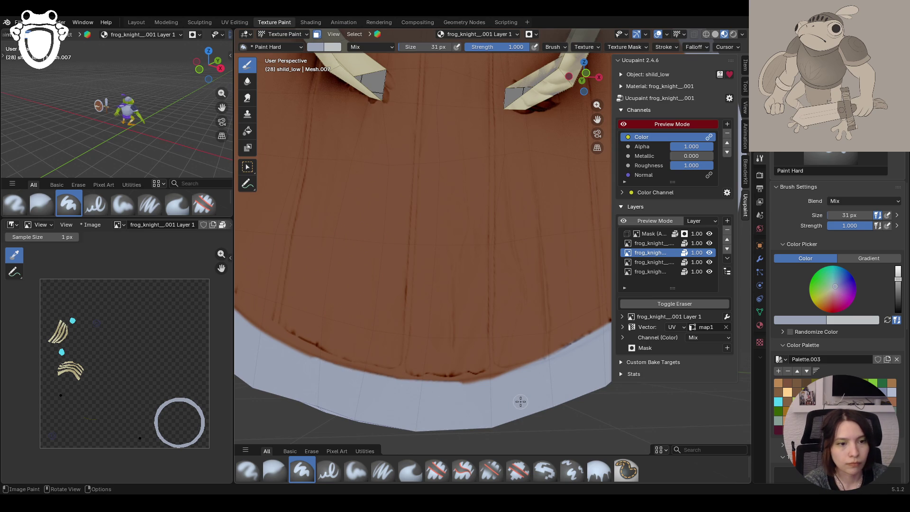
{"action": "scroll", "coordinate": [510, 343], "scroll_direction": "down", "scroll_amount": 3}
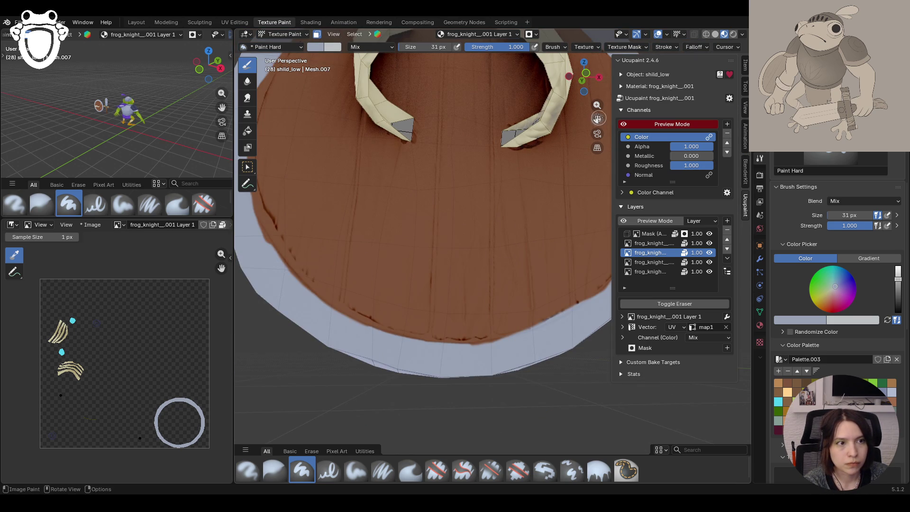
{"action": "middle_click_drag", "start_coordinate": [510, 343], "coordinate": [493, 332]}
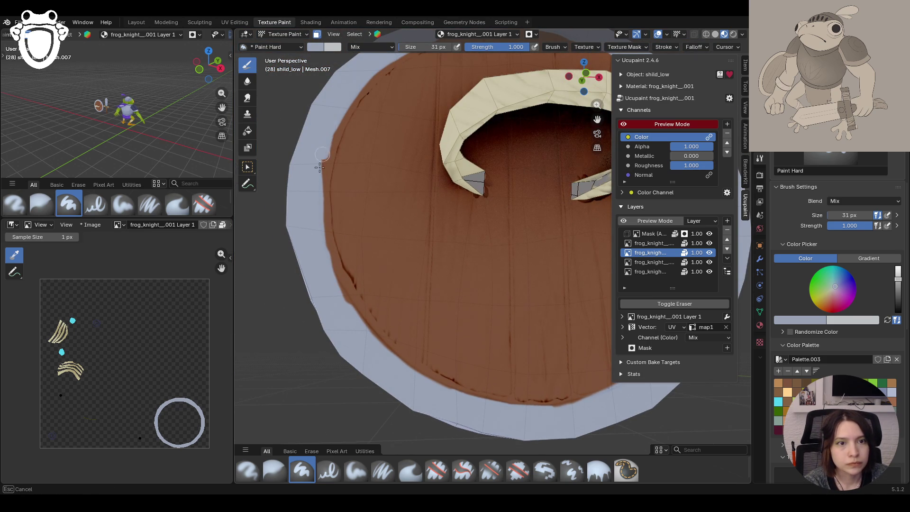
{"action": "left_click_drag", "start_coordinate": [340, 104], "coordinate": [318, 180]}
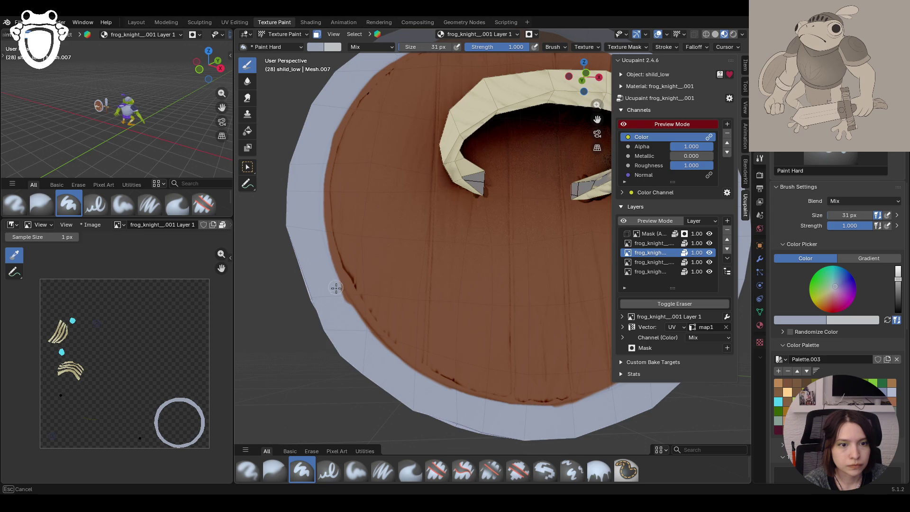
{"action": "left_click_drag", "start_coordinate": [355, 323], "coordinate": [402, 435]}
{"action": "scroll", "coordinate": [485, 256], "scroll_direction": "down", "scroll_amount": 6}
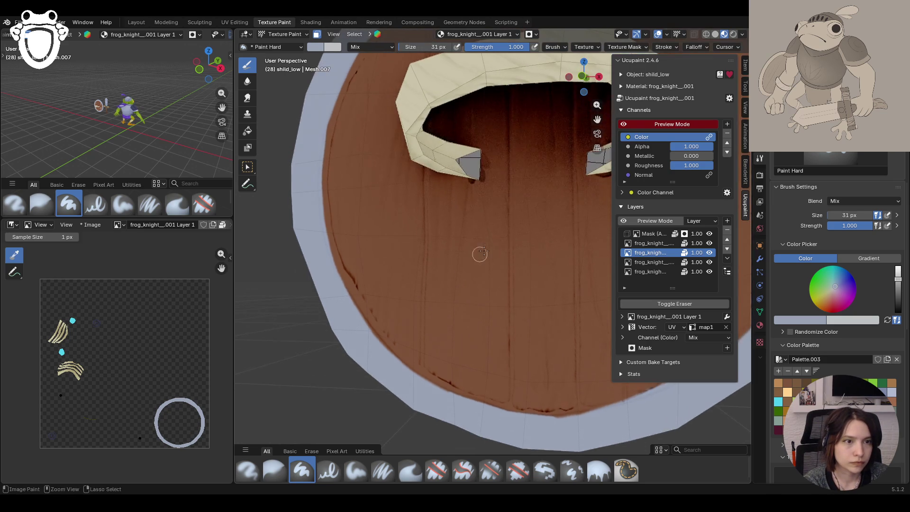
{"action": "left_click_drag", "start_coordinate": [597, 119], "coordinate": [588, 150]}
Turn off face-selection masking and inspect the wood near the strap
{"action": "key", "text": "m"}
{"action": "mouse_move", "coordinate": [516, 236]}
{"action": "middle_mouse_down"}
{"action": "mouse_move", "coordinate": [484, 239]}
{"action": "mouse_move", "coordinate": [534, 243]}
{"action": "middle_mouse_up"}
{"action": "scroll", "coordinate": [533, 243], "scroll_direction": "down", "scroll_amount": 2}
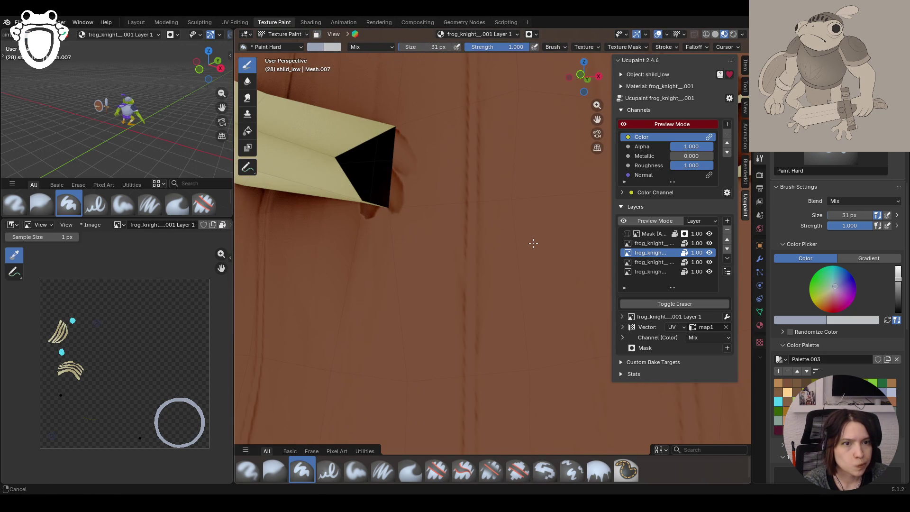
{"action": "mouse_move", "coordinate": [392, 195]}
{"action": "middle_mouse_down"}
{"action": "mouse_move", "coordinate": [418, 203]}
{"action": "mouse_move", "coordinate": [438, 192]}
{"action": "middle_mouse_up"}
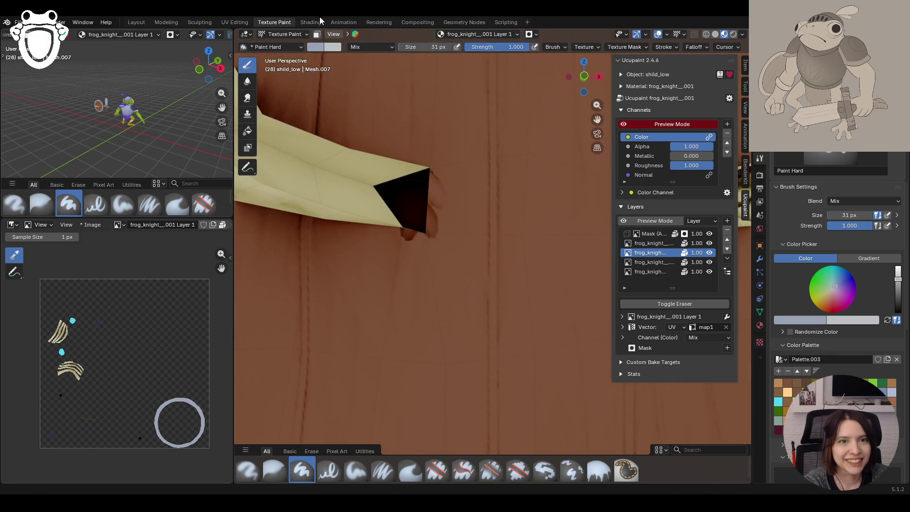
{"action": "left_click", "coordinate": [284, 34]}
Put the shield into Edit Mode, frame it, and deselect its selected edges
{"action": "left_click", "coordinate": [284, 55]}
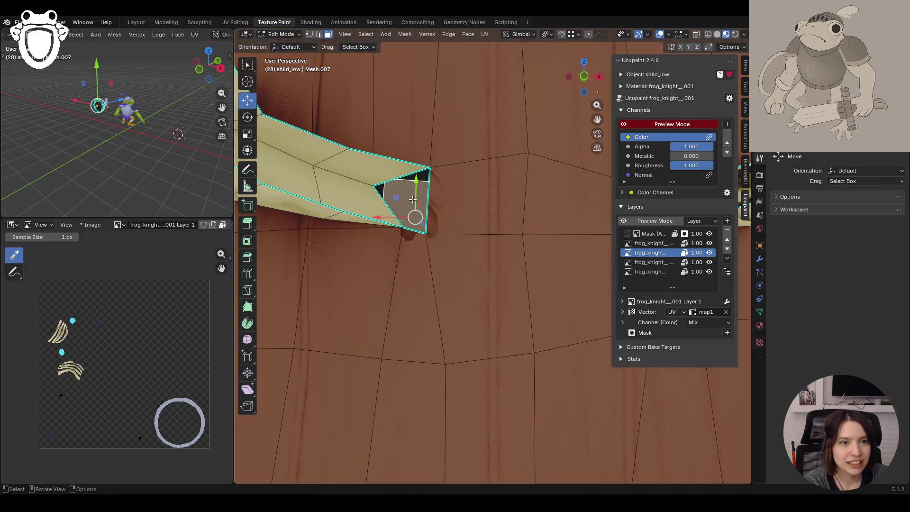
{"action": "mouse_move", "coordinate": [417, 192]}
{"action": "middle_mouse_down"}
{"action": "mouse_move", "coordinate": [427, 185]}
{"action": "mouse_move", "coordinate": [355, 199]}
{"action": "middle_mouse_up"}
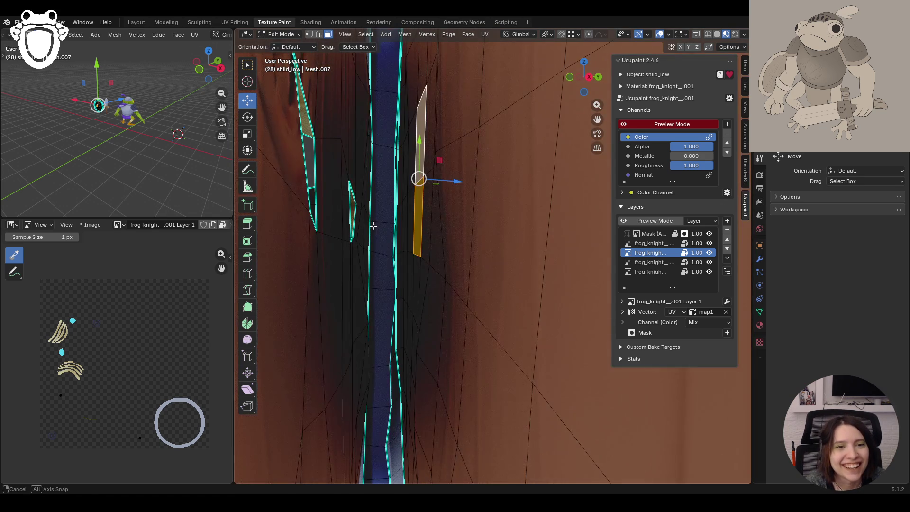
{"action": "mouse_move", "coordinate": [381, 226]}
{"action": "middle_mouse_down"}
{"action": "mouse_move", "coordinate": [378, 249]}
{"action": "mouse_move", "coordinate": [376, 239]}
{"action": "mouse_move", "coordinate": [455, 246]}
{"action": "mouse_move", "coordinate": [439, 258]}
{"action": "mouse_move", "coordinate": [467, 248]}
{"action": "mouse_move", "coordinate": [460, 247]}
{"action": "middle_mouse_up"}
{"action": "key", "text": "KP_Decimal"}
{"action": "left_click", "coordinate": [357, 174]}
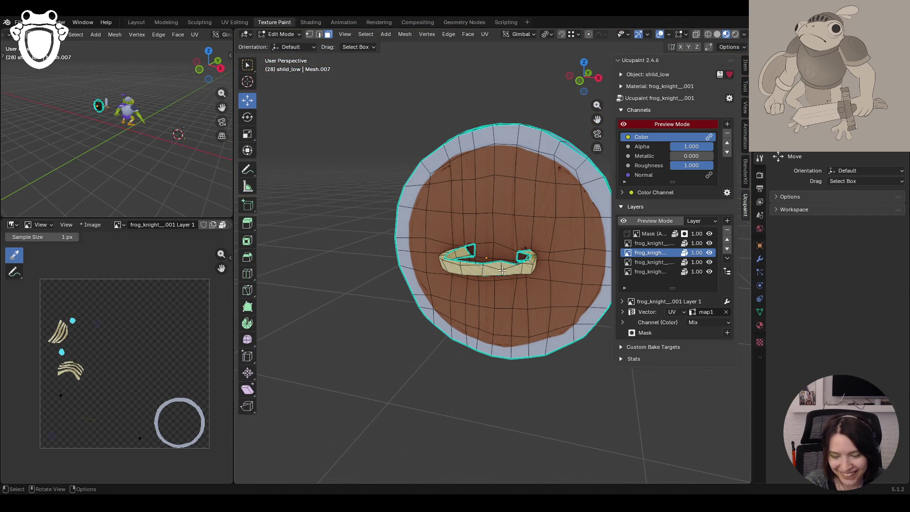
{"action": "scroll", "coordinate": [494, 262], "scroll_direction": "up", "scroll_amount": 10}
{"action": "mouse_move", "coordinate": [545, 297]}
{"action": "middle_mouse_down"}
{"action": "mouse_move", "coordinate": [446, 295]}
{"action": "mouse_move", "coordinate": [507, 217]}
{"action": "middle_mouse_up"}
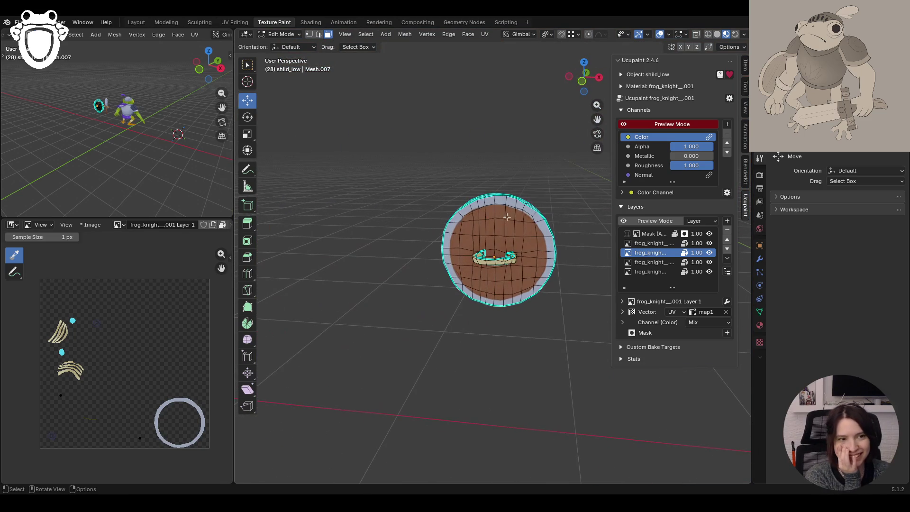
{"action": "mouse_move", "coordinate": [539, 297]}
{"action": "middle_mouse_down"}
{"action": "mouse_move", "coordinate": [386, 291]}
{"action": "mouse_move", "coordinate": [391, 278]}
{"action": "mouse_move", "coordinate": [436, 280]}
{"action": "middle_mouse_up"}
{"action": "scroll", "coordinate": [392, 278], "scroll_direction": "down", "scroll_amount": 6}
{"action": "scroll", "coordinate": [398, 369], "scroll_direction": "up", "scroll_amount": 6}
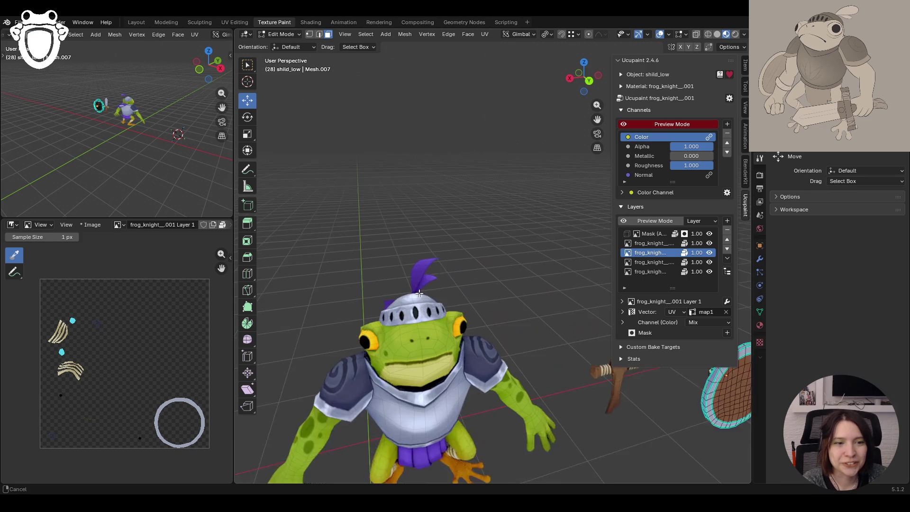
{"action": "middle_click_drag", "start_coordinate": [393, 368], "coordinate": [417, 351]}
{"action": "scroll", "coordinate": [539, 296], "scroll_direction": "up", "scroll_amount": 3}
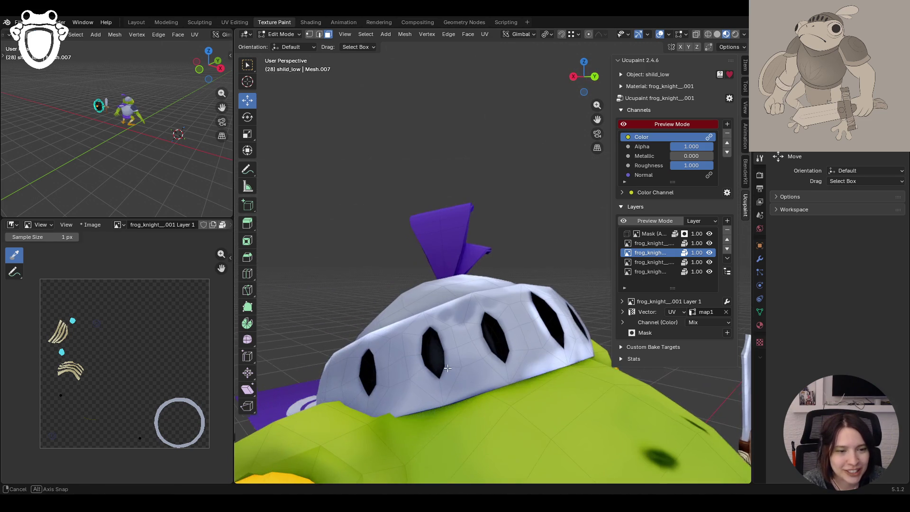
{"action": "scroll", "coordinate": [551, 332], "scroll_direction": "down", "scroll_amount": 5}
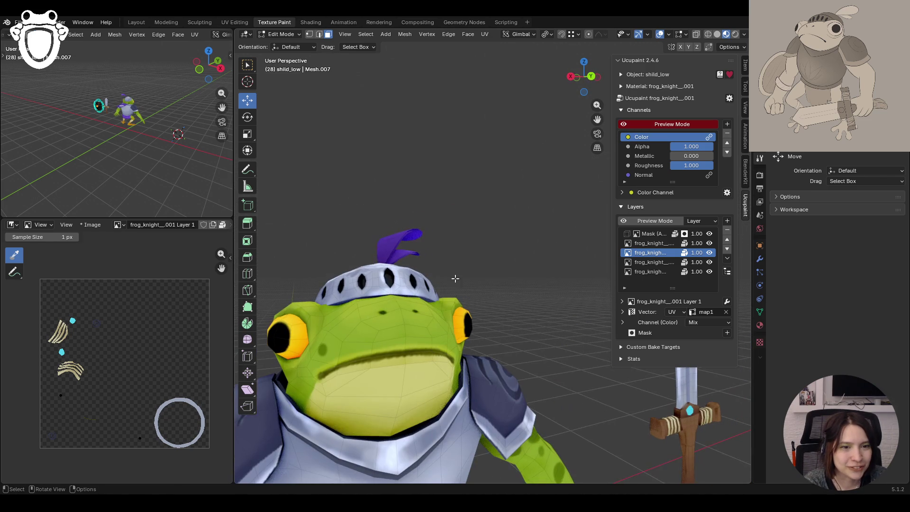
{"action": "scroll", "coordinate": [387, 285], "scroll_direction": "down", "scroll_amount": 2}
{"action": "mouse_move", "coordinate": [387, 284]}
{"action": "middle_mouse_down"}
{"action": "mouse_move", "coordinate": [446, 348]}
{"action": "mouse_move", "coordinate": [436, 351]}
{"action": "middle_mouse_up"}
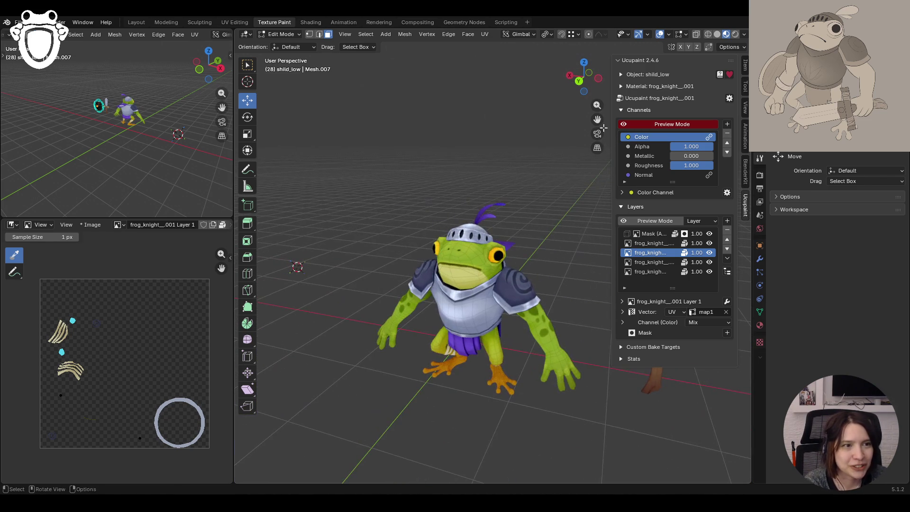
{"action": "key", "text": "KP_Decimal"}
{"action": "mouse_move", "coordinate": [477, 232]}
{"action": "middle_mouse_down"}
{"action": "mouse_move", "coordinate": [436, 216]}
{"action": "mouse_move", "coordinate": [474, 238]}
{"action": "mouse_move", "coordinate": [517, 242]}
{"action": "middle_mouse_up"}
{"action": "scroll", "coordinate": [426, 213], "scroll_direction": "up", "scroll_amount": 5}
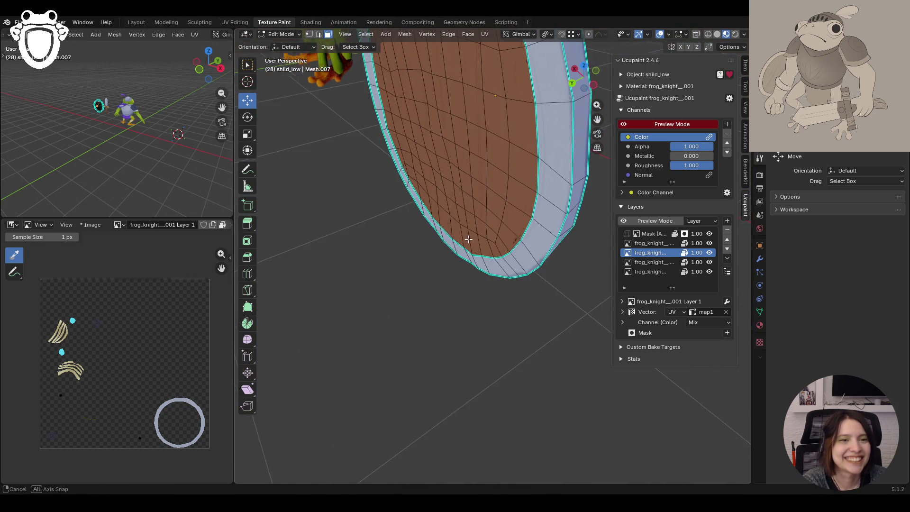
{"action": "scroll", "coordinate": [517, 242], "scroll_direction": "down", "scroll_amount": 3}
{"action": "scroll", "coordinate": [517, 242], "scroll_direction": "down", "scroll_amount": 5}
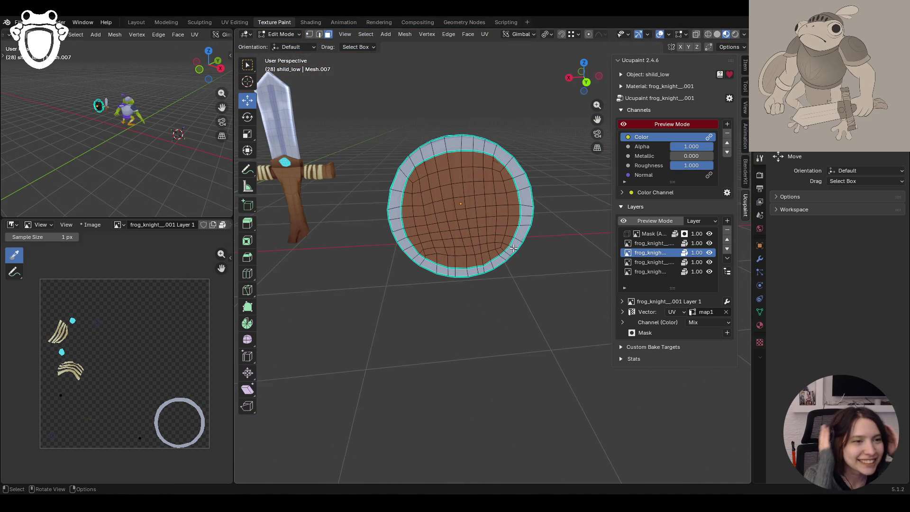
{"action": "mouse_move", "coordinate": [498, 219]}
{"action": "middle_mouse_down"}
{"action": "mouse_move", "coordinate": [592, 190]}
{"action": "mouse_move", "coordinate": [519, 63]}
{"action": "middle_mouse_up"}
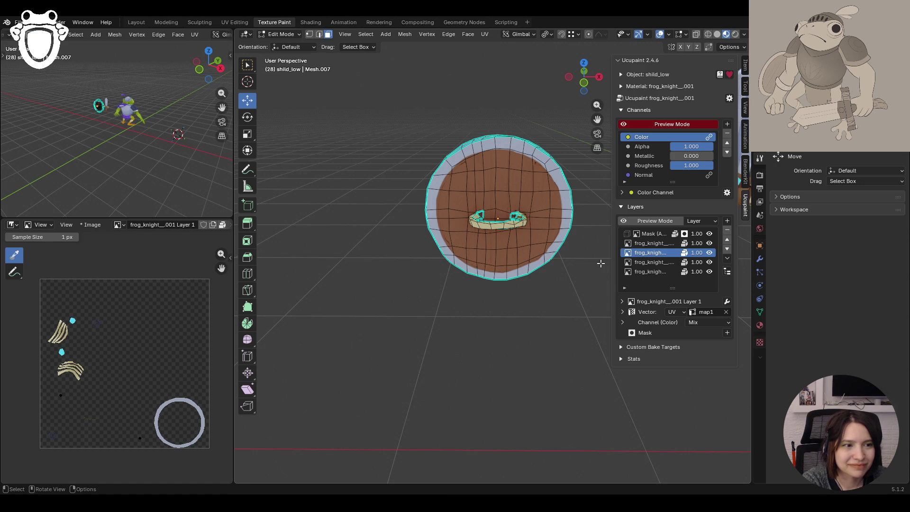
{"action": "left_click", "coordinate": [650, 272]}
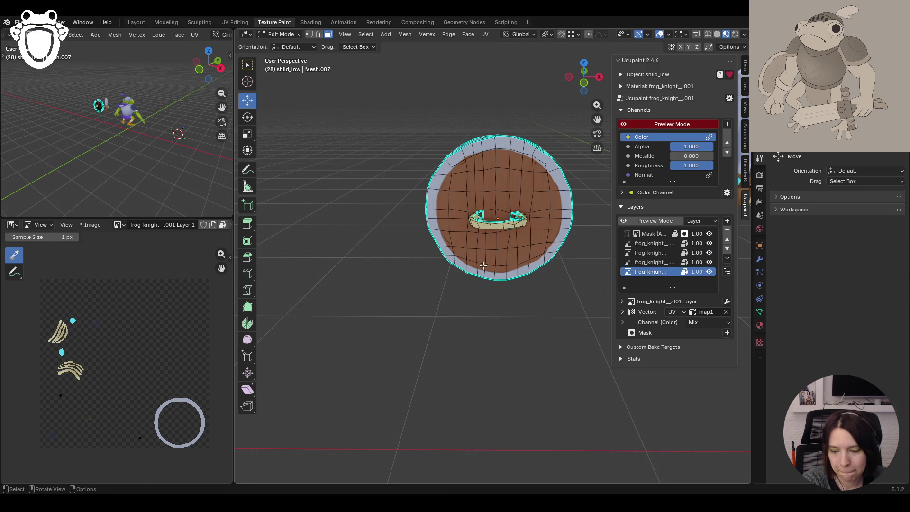
Orbit until the shield and sword face the camera, then frame the shield
{"action": "middle_click_drag", "start_coordinate": [490, 264], "coordinate": [616, 251]}
{"action": "middle_click_drag", "start_coordinate": [493, 219], "coordinate": [562, 291], "text": "shift"}
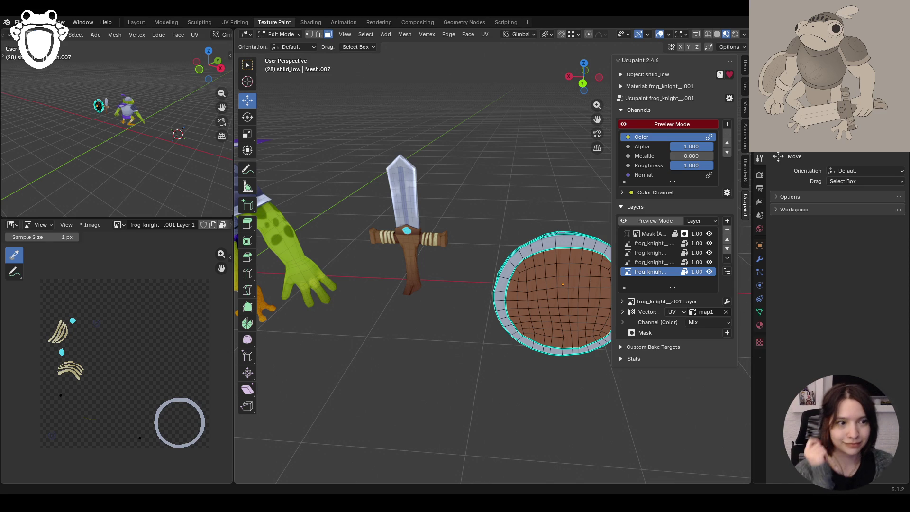
{"action": "middle_click_drag", "start_coordinate": [455, 355], "coordinate": [524, 335]}
{"action": "mouse_move", "coordinate": [598, 120]}
{"action": "middle_mouse_down"}
{"action": "mouse_move", "coordinate": [564, 224]}
{"action": "mouse_move", "coordinate": [518, 267]}
{"action": "mouse_move", "coordinate": [640, 306]}
{"action": "mouse_move", "coordinate": [441, 252]}
{"action": "mouse_move", "coordinate": [540, 288]}
{"action": "mouse_move", "coordinate": [541, 134]}
{"action": "mouse_move", "coordinate": [426, 142]}
{"action": "mouse_move", "coordinate": [319, 169]}
{"action": "mouse_move", "coordinate": [465, 75]}
{"action": "mouse_move", "coordinate": [436, 247]}
{"action": "mouse_move", "coordinate": [542, 220]}
{"action": "middle_mouse_up"}
{"action": "key", "text": "KP_Decimal"}
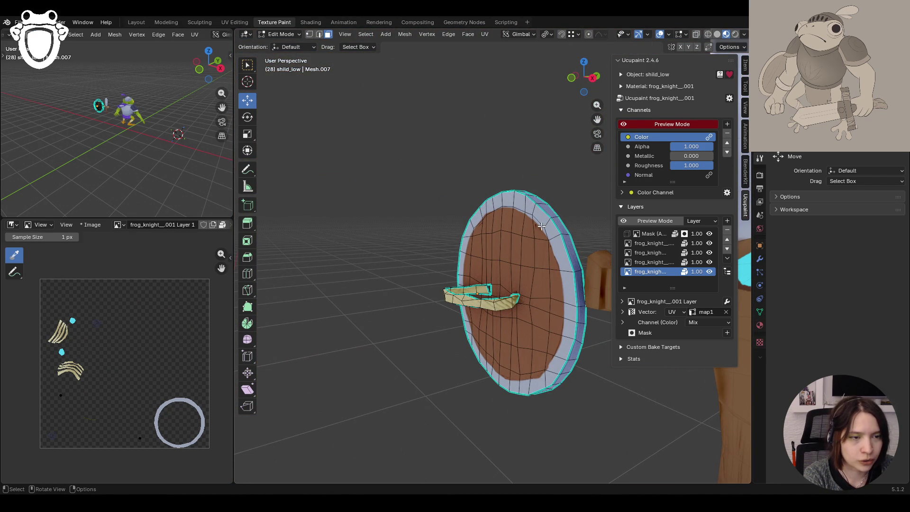
Orbit to a near-front view of the shield and exit local view to show the knight and sword
{"action": "mouse_move", "coordinate": [569, 273]}
{"action": "middle_mouse_down"}
{"action": "mouse_move", "coordinate": [518, 283]}
{"action": "mouse_move", "coordinate": [503, 256]}
{"action": "mouse_move", "coordinate": [526, 227]}
{"action": "middle_mouse_up"}
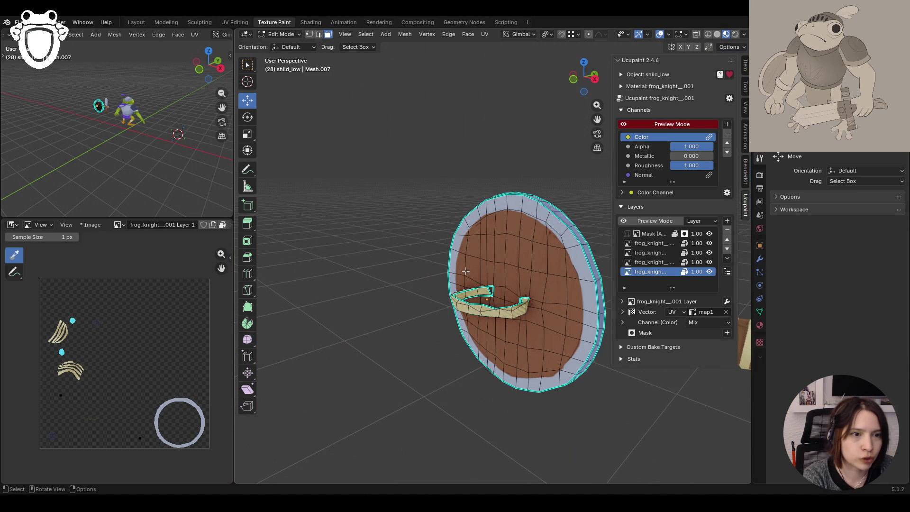
{"action": "middle_click_drag", "start_coordinate": [519, 335], "coordinate": [472, 261]}
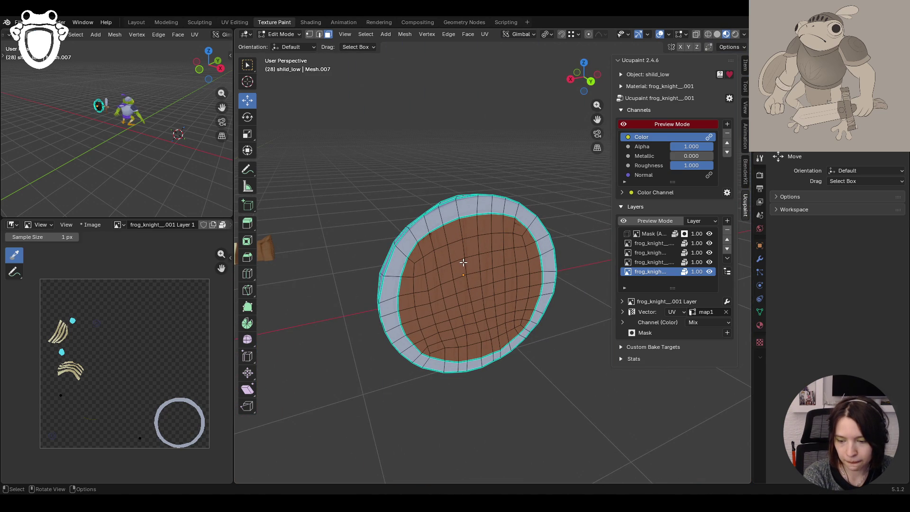
{"action": "mouse_move", "coordinate": [464, 264]}
{"action": "middle_mouse_down"}
{"action": "mouse_move", "coordinate": [365, 270]}
{"action": "mouse_move", "coordinate": [456, 284]}
{"action": "mouse_move", "coordinate": [440, 325]}
{"action": "mouse_move", "coordinate": [471, 287]}
{"action": "mouse_move", "coordinate": [455, 294]}
{"action": "mouse_move", "coordinate": [533, 285]}
{"action": "mouse_move", "coordinate": [498, 244]}
{"action": "mouse_move", "coordinate": [515, 217]}
{"action": "middle_mouse_up"}
{"action": "scroll", "coordinate": [524, 260], "scroll_direction": "up", "scroll_amount": 5}
{"action": "scroll", "coordinate": [519, 278], "scroll_direction": "down", "scroll_amount": 5}
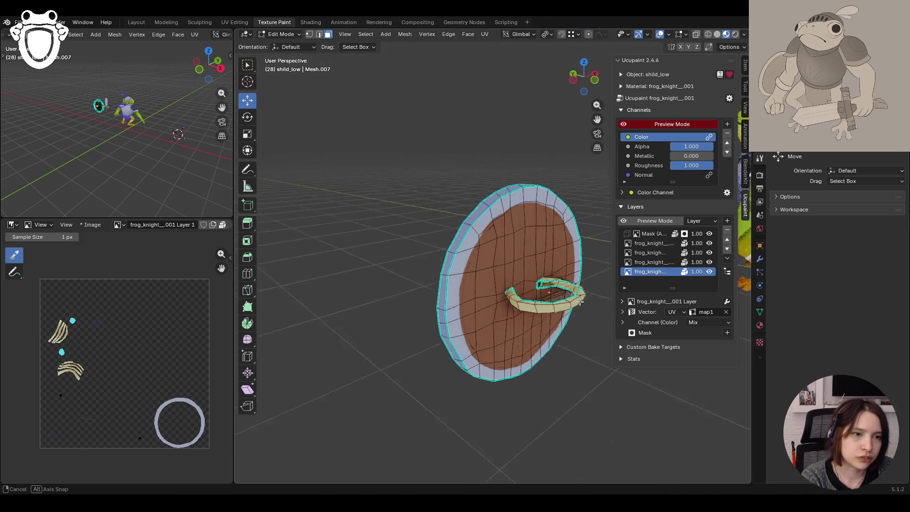
{"action": "scroll", "coordinate": [494, 219], "scroll_direction": "up", "scroll_amount": 5}
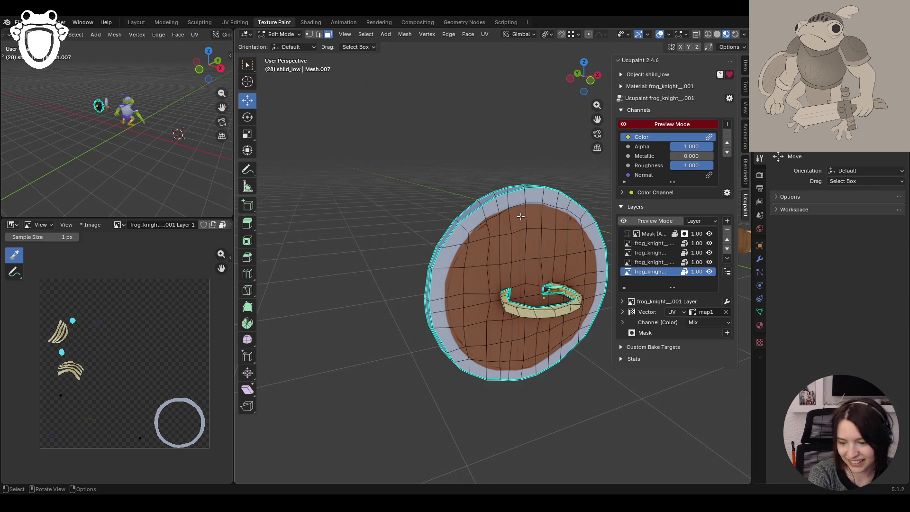
{"action": "key", "text": "KP_Divide"}
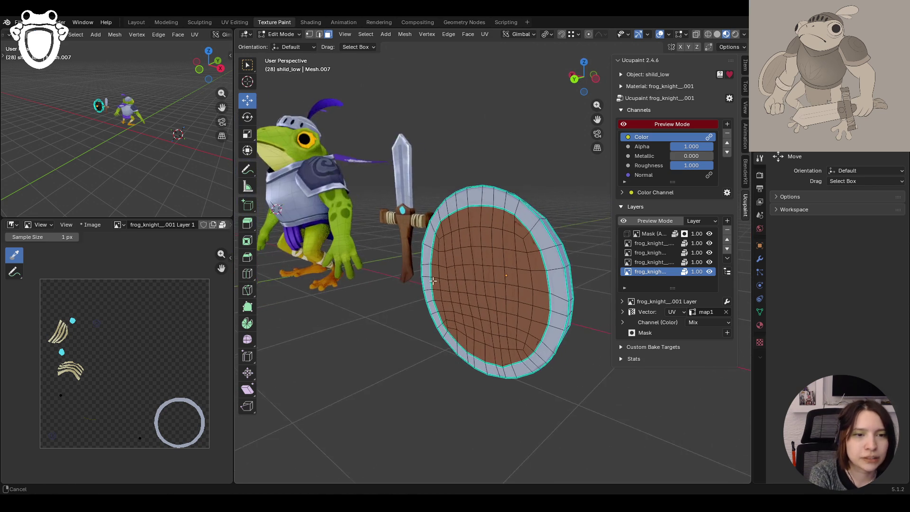
Orbit to face the frog and deselect the shield's vertex in Edit Mode
{"action": "scroll", "coordinate": [433, 280], "scroll_direction": "down", "scroll_amount": 3}
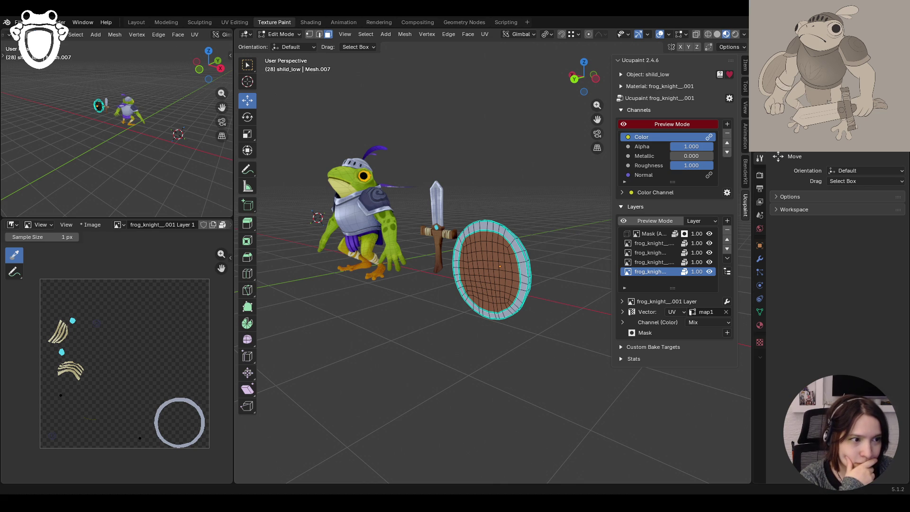
{"action": "mouse_move", "coordinate": [470, 346]}
{"action": "middle_mouse_down"}
{"action": "mouse_move", "coordinate": [400, 362]}
{"action": "mouse_move", "coordinate": [340, 350]}
{"action": "mouse_move", "coordinate": [484, 350]}
{"action": "middle_mouse_up"}
{"action": "middle_click_drag", "start_coordinate": [588, 128], "coordinate": [494, 202]}
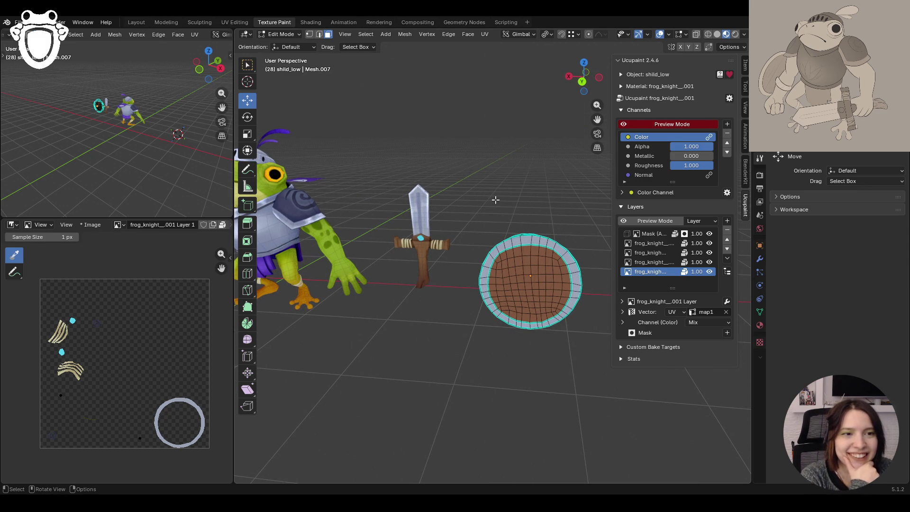
{"action": "middle_click_drag", "start_coordinate": [495, 200], "coordinate": [507, 235]}
{"action": "left_click", "coordinate": [502, 283]}
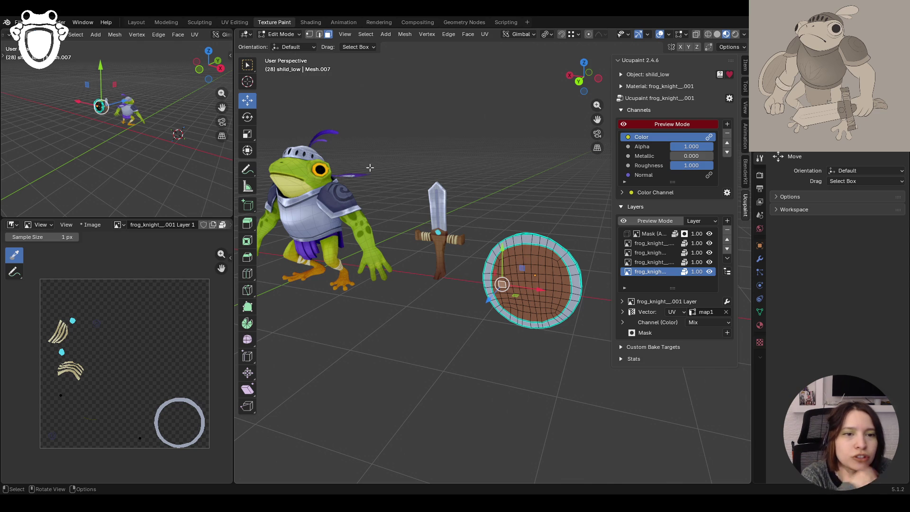
{"action": "left_click", "coordinate": [448, 233]}
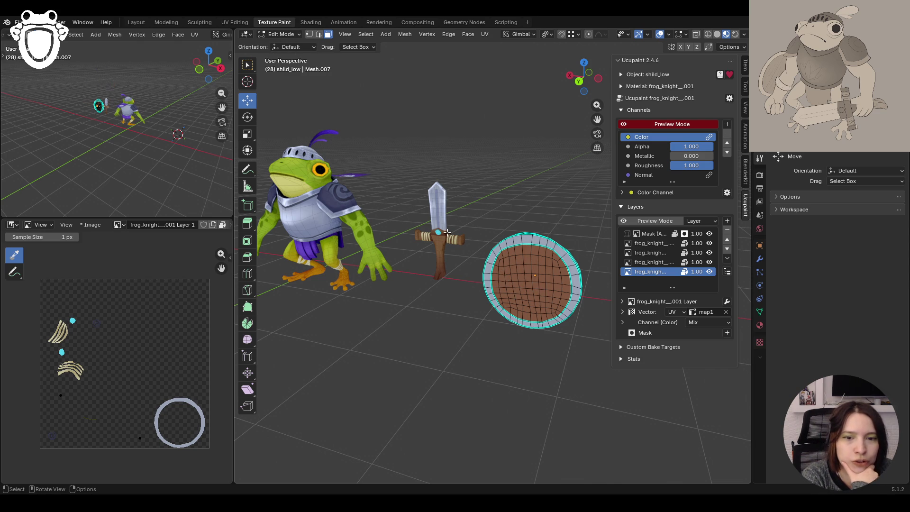
Switch the shield back into Texture Paint mode
{"action": "left_click", "coordinate": [284, 36]}
{"action": "left_click", "coordinate": [281, 110]}
{"action": "left_click", "coordinate": [652, 265]}
Make the bottom paint layer active and orbit the shield in local view
{"action": "left_click", "coordinate": [652, 270]}
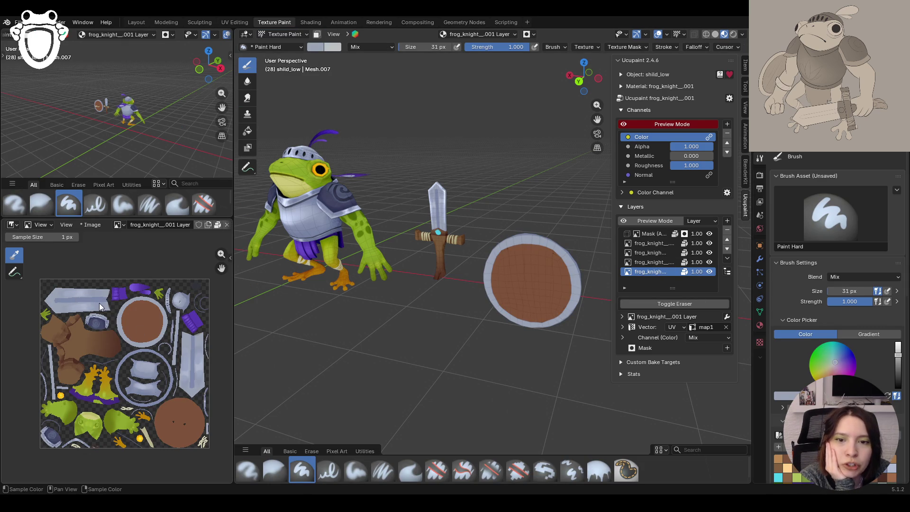
{"action": "key", "text": "KP_Divide"}
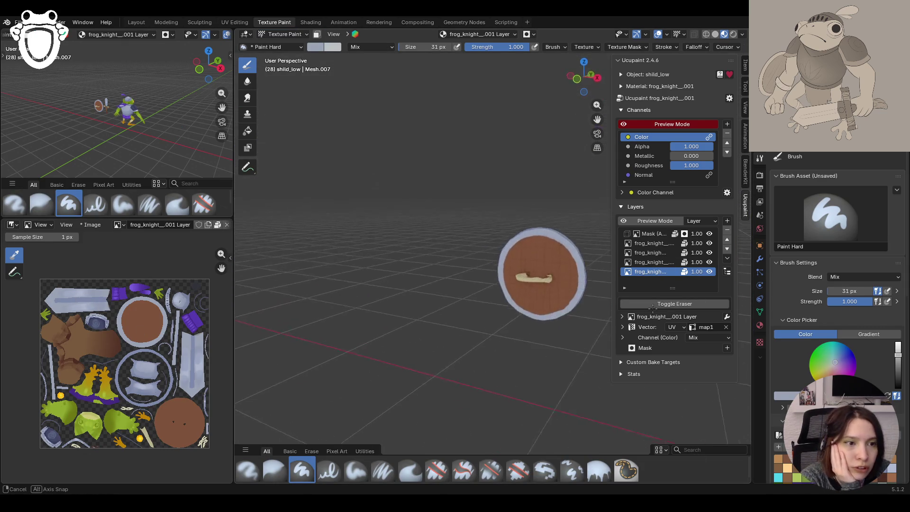
{"action": "left_click_drag", "start_coordinate": [597, 119], "coordinate": [474, 108]}
{"action": "mouse_move", "coordinate": [517, 201]}
{"action": "middle_mouse_down"}
{"action": "mouse_move", "coordinate": [534, 202]}
{"action": "mouse_move", "coordinate": [237, 205]}
{"action": "middle_mouse_up"}
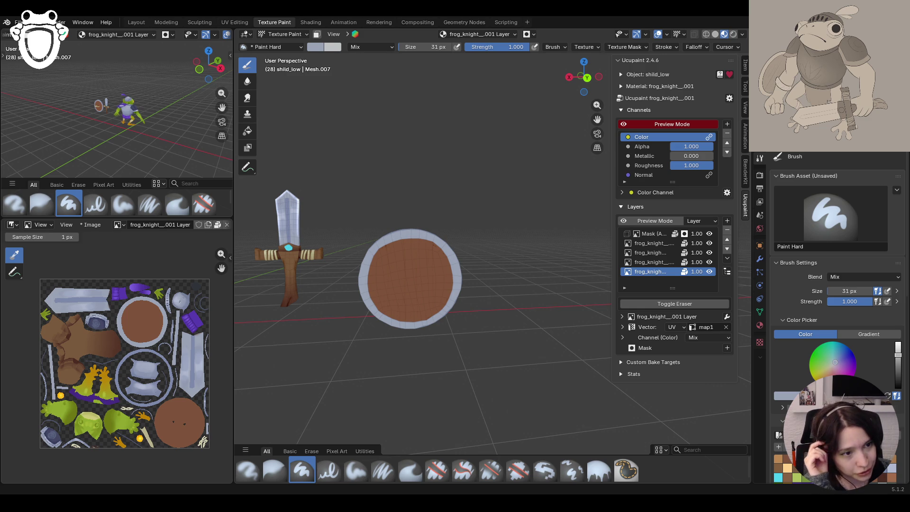
{"action": "mouse_move", "coordinate": [483, 305]}
{"action": "middle_mouse_down"}
{"action": "mouse_move", "coordinate": [555, 303]}
{"action": "mouse_move", "coordinate": [524, 187]}
{"action": "mouse_move", "coordinate": [504, 186]}
{"action": "middle_mouse_up"}
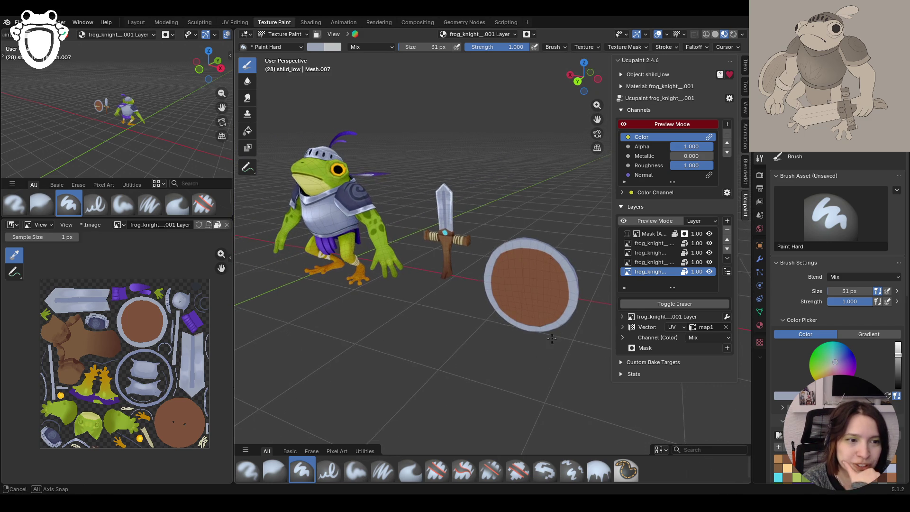
Return to the full scene and orbit around the frog knight, sword and shield
{"action": "key", "text": "KP_Divide"}
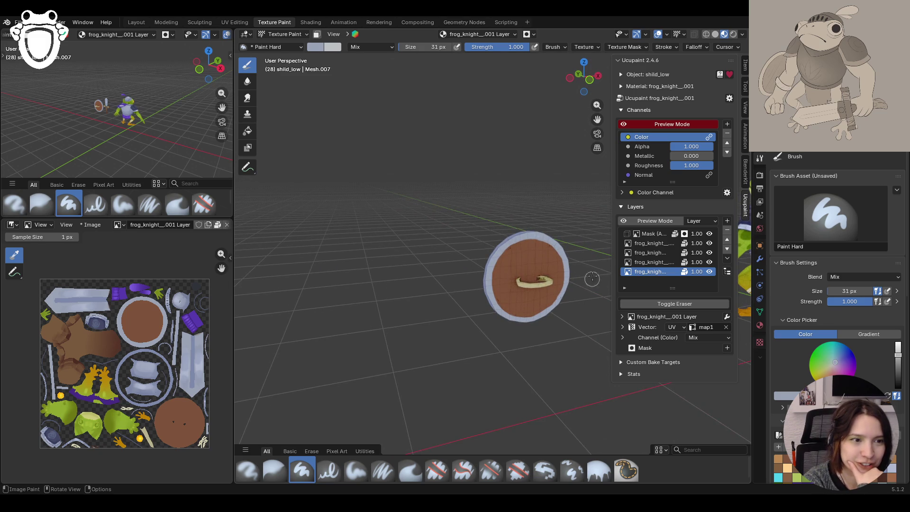
{"action": "key", "text": "KP_Divide"}
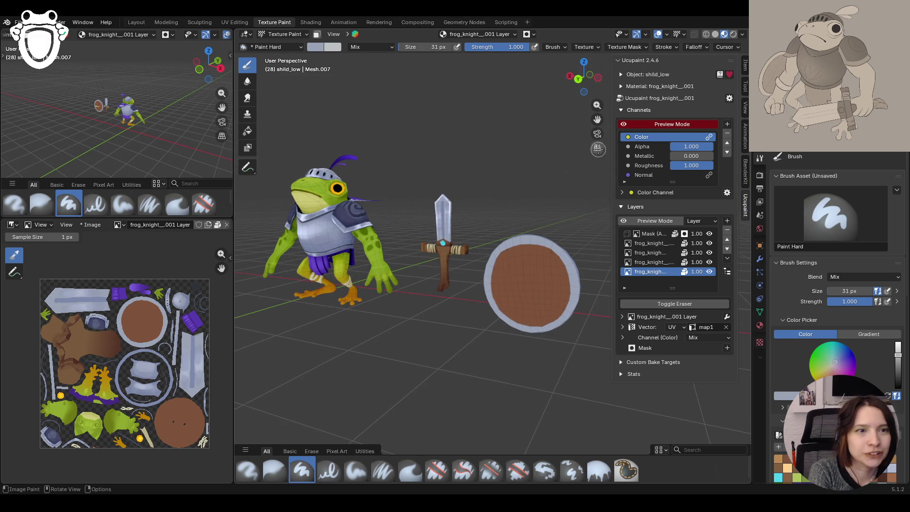
{"action": "middle_click_drag", "start_coordinate": [488, 349], "coordinate": [566, 256]}
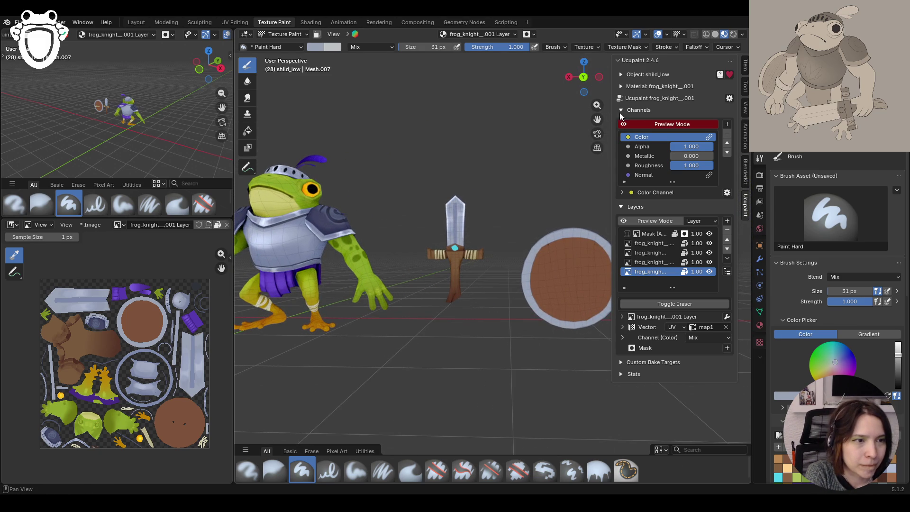
{"action": "scroll", "coordinate": [514, 247], "scroll_direction": "up", "scroll_amount": 4}
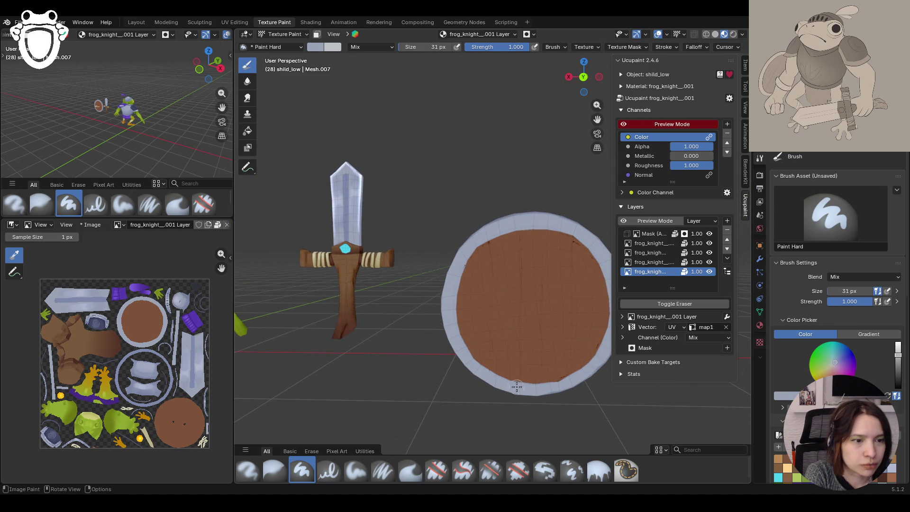
{"action": "middle_click_drag", "start_coordinate": [494, 329], "coordinate": [531, 285]}
{"action": "scroll", "coordinate": [486, 185], "scroll_direction": "down", "scroll_amount": 4}
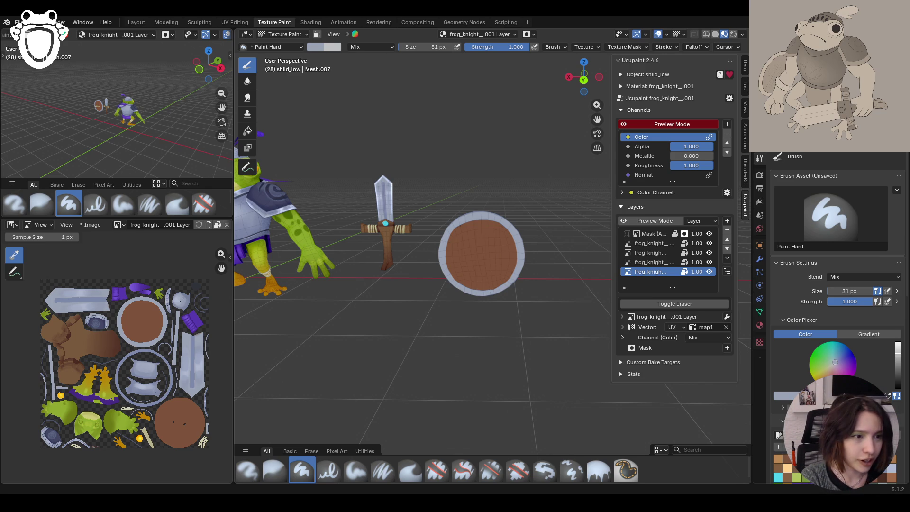
{"action": "middle_click_drag", "start_coordinate": [417, 195], "coordinate": [431, 196]}
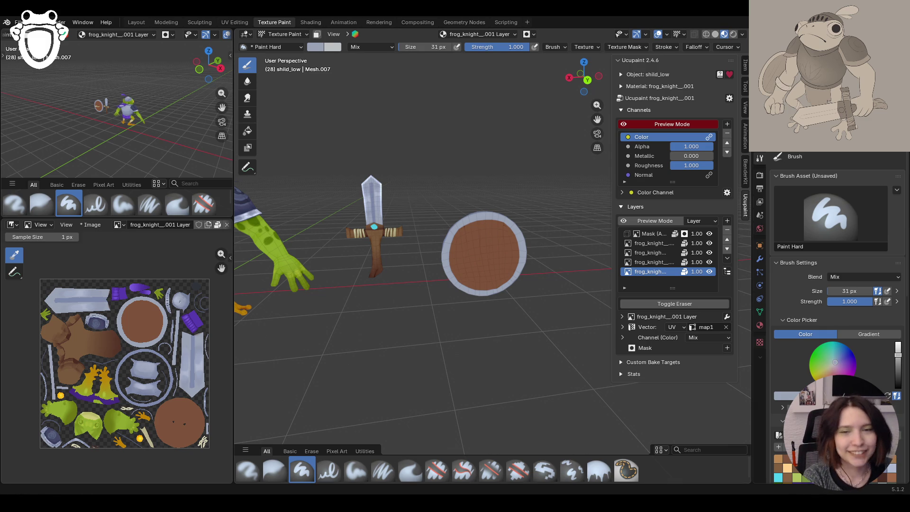
{"action": "mouse_move", "coordinate": [491, 292]}
{"action": "middle_mouse_down"}
{"action": "mouse_move", "coordinate": [401, 258]}
{"action": "mouse_move", "coordinate": [357, 258]}
{"action": "mouse_move", "coordinate": [455, 232]}
{"action": "mouse_move", "coordinate": [324, 249]}
{"action": "mouse_move", "coordinate": [677, 237]}
{"action": "middle_mouse_up"}
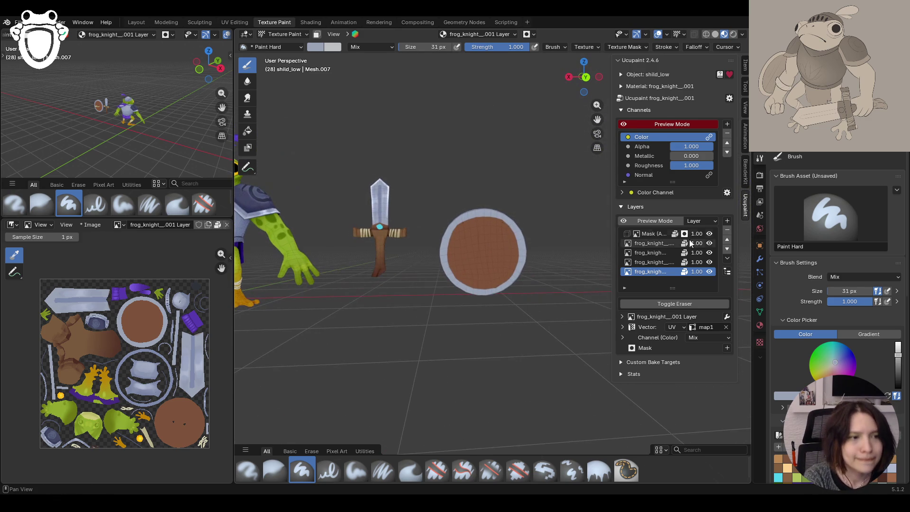
Switch the shield into Edit Mode
{"action": "left_click", "coordinate": [305, 36]}
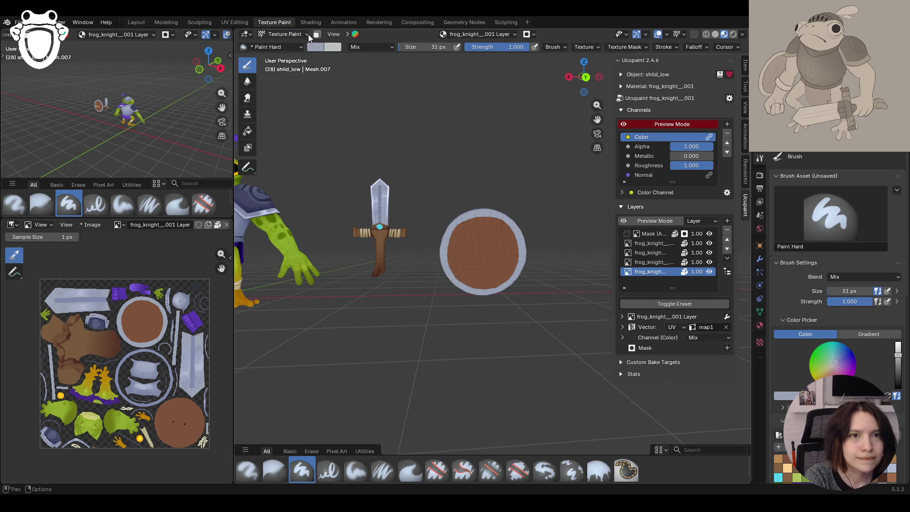
{"action": "left_click", "coordinate": [308, 34]}
{"action": "left_click", "coordinate": [285, 56]}
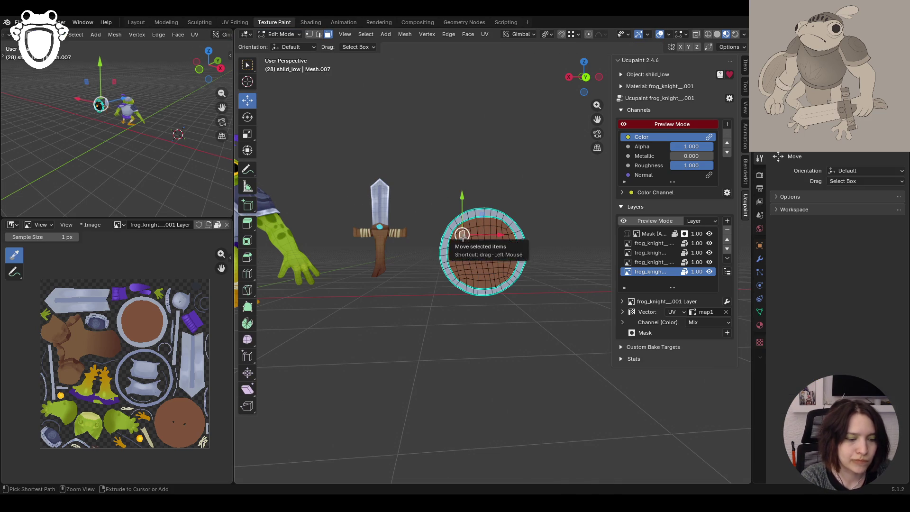
Select all linked shield faces, return to Texture Paint and toggle off the colour channel preview
{"action": "key", "text": "ctrl+l"}
{"action": "left_click", "coordinate": [279, 34]}
{"action": "left_click", "coordinate": [285, 101]}
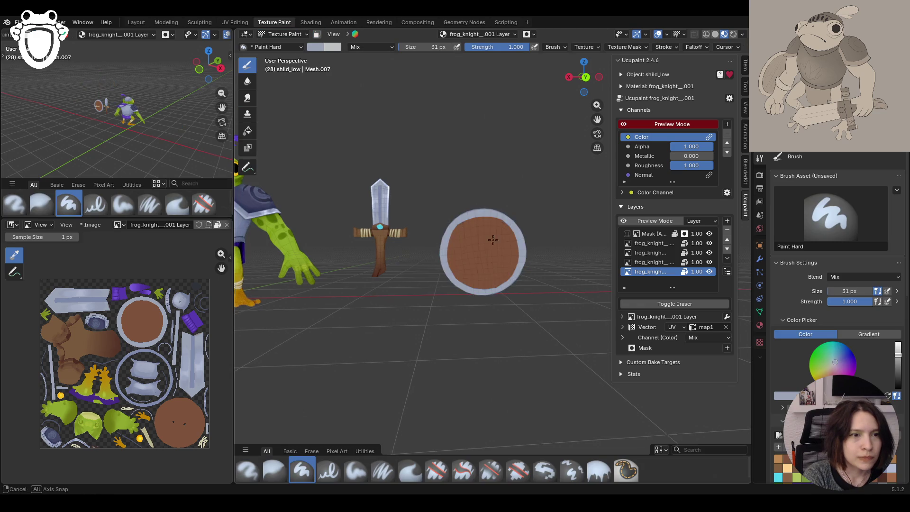
{"action": "left_click", "coordinate": [628, 125]}
{"action": "left_click", "coordinate": [628, 125]}
{"action": "left_click", "coordinate": [628, 125]}
{"action": "middle_click_drag", "start_coordinate": [559, 204], "coordinate": [516, 211]}
{"action": "scroll", "coordinate": [516, 211], "scroll_direction": "up", "scroll_amount": 5}
{"action": "scroll", "coordinate": [835, 237], "scroll_direction": "down", "scroll_amount": 3}
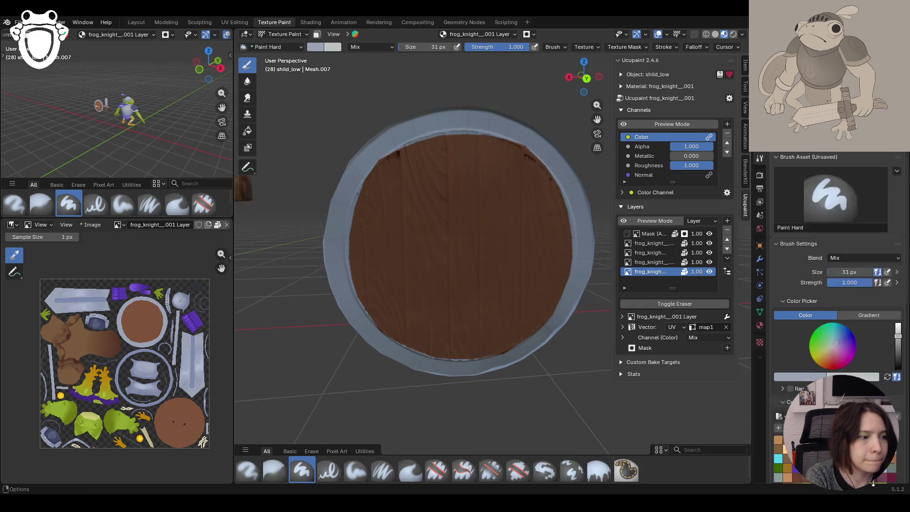
Set up a brown Paint Soft brush at 41 px
{"action": "left_click", "coordinate": [778, 383]}
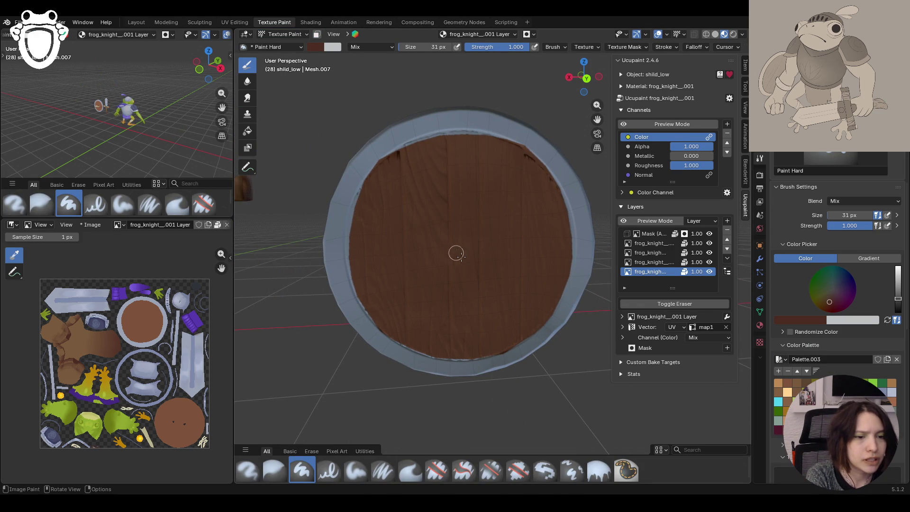
{"action": "left_click", "coordinate": [356, 471]}
{"action": "left_click_drag", "start_coordinate": [849, 215], "coordinate": [840, 215]}
{"action": "scroll", "coordinate": [459, 147], "scroll_direction": "down", "scroll_amount": 5}
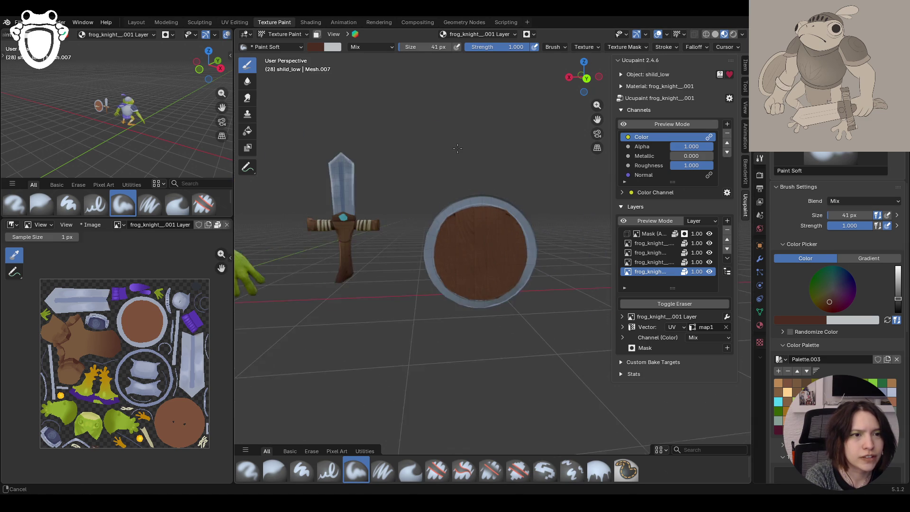
{"action": "scroll", "coordinate": [458, 147], "scroll_direction": "up", "scroll_amount": 2}
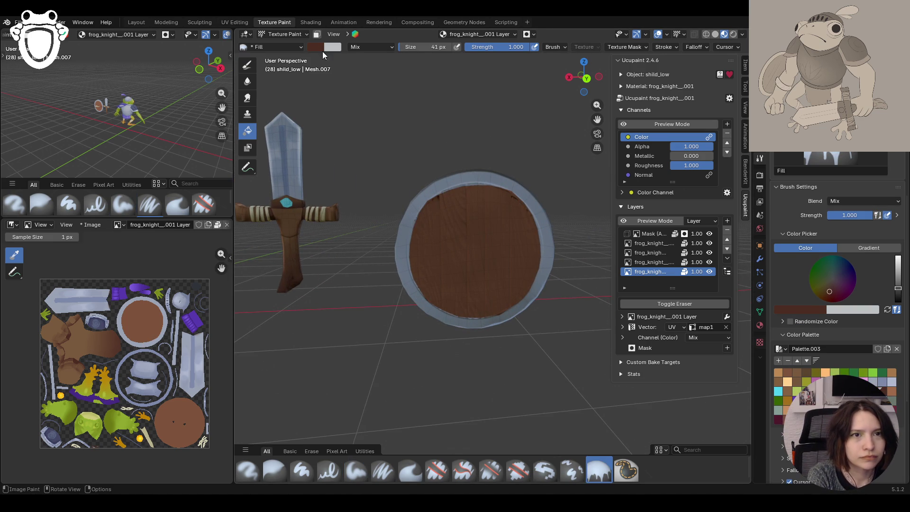
Mask painting to the selected faces, paint shading around the rim, and blur it
{"action": "left_click", "coordinate": [317, 34]}
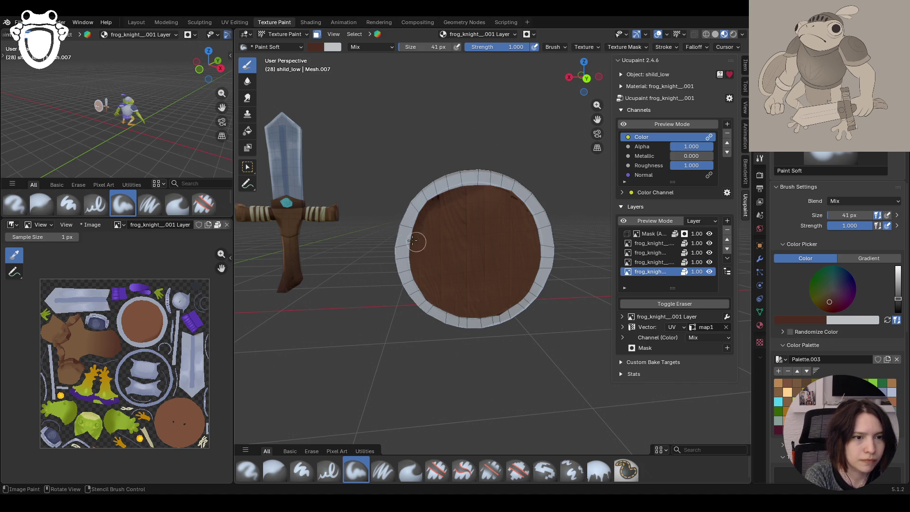
{"action": "mouse_move", "coordinate": [416, 277]}
{"action": "left_mouse_down"}
{"action": "mouse_move", "coordinate": [474, 323]}
{"action": "mouse_move", "coordinate": [510, 310]}
{"action": "mouse_move", "coordinate": [532, 218]}
{"action": "mouse_move", "coordinate": [465, 183]}
{"action": "left_mouse_up"}
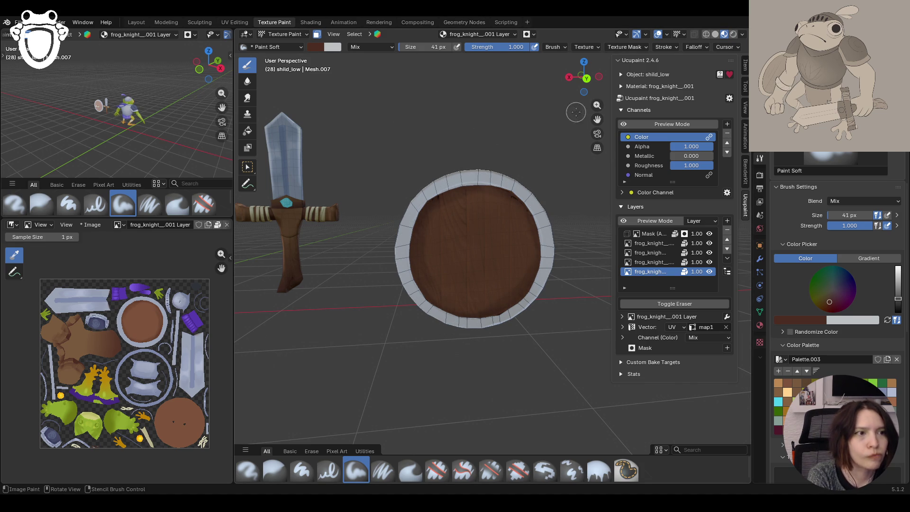
{"action": "left_click", "coordinate": [275, 470]}
{"action": "mouse_move", "coordinate": [479, 192]}
{"action": "left_mouse_down"}
{"action": "mouse_move", "coordinate": [456, 201]}
{"action": "mouse_move", "coordinate": [427, 258]}
{"action": "mouse_move", "coordinate": [465, 302]}
{"action": "mouse_move", "coordinate": [545, 264]}
{"action": "left_mouse_up"}
{"action": "mouse_move", "coordinate": [458, 177]}
{"action": "left_mouse_down"}
{"action": "mouse_move", "coordinate": [443, 223]}
{"action": "mouse_move", "coordinate": [529, 269]}
{"action": "left_mouse_up"}
Finish blurring the face, then ready Paint Soft Pressure with the colour preview on
{"action": "left_click_drag", "start_coordinate": [510, 308], "coordinate": [493, 327]}
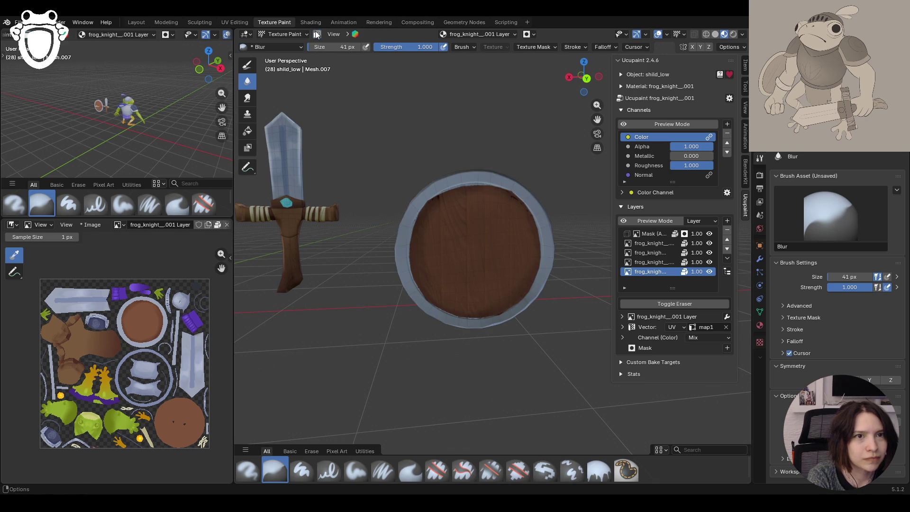
{"action": "left_click", "coordinate": [383, 471]}
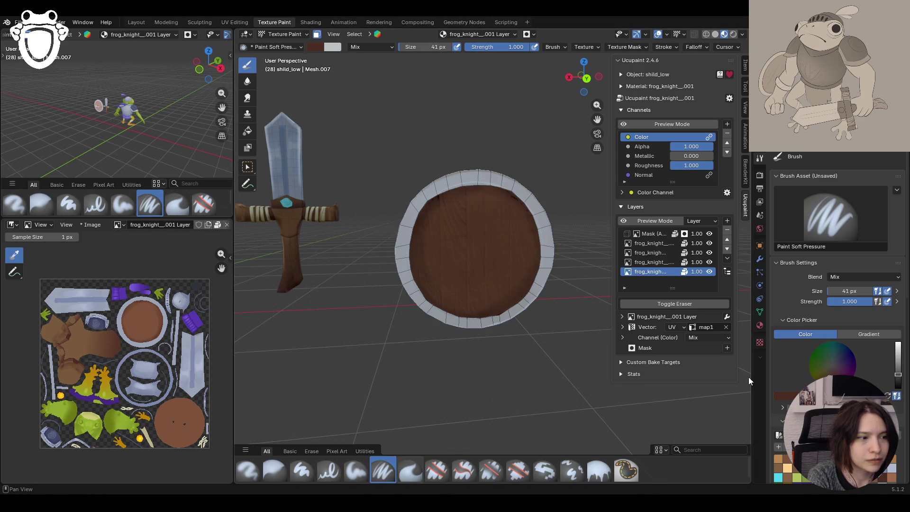
{"action": "left_click", "coordinate": [624, 124]}
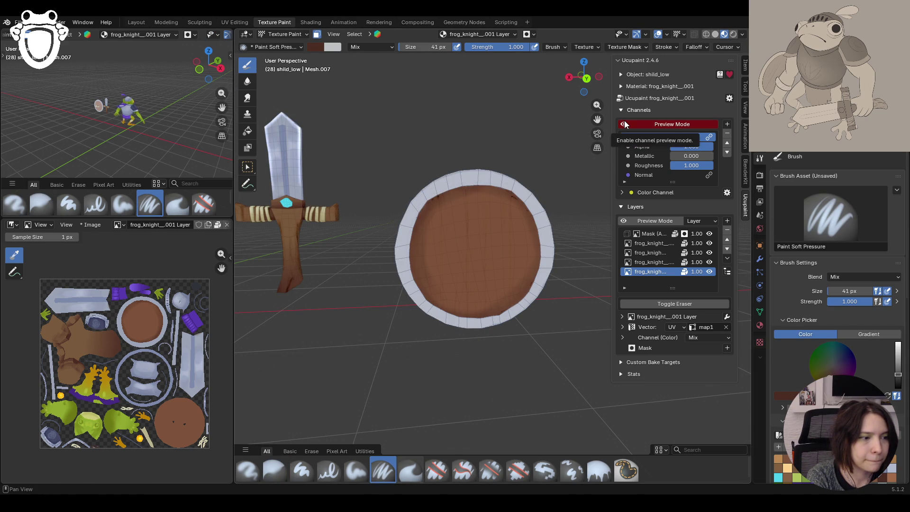
Zoom in, paint a trial dark Paint Soft stroke on the shield's lower left, then undo it
{"action": "middle_click_drag", "start_coordinate": [522, 213], "coordinate": [484, 284]}
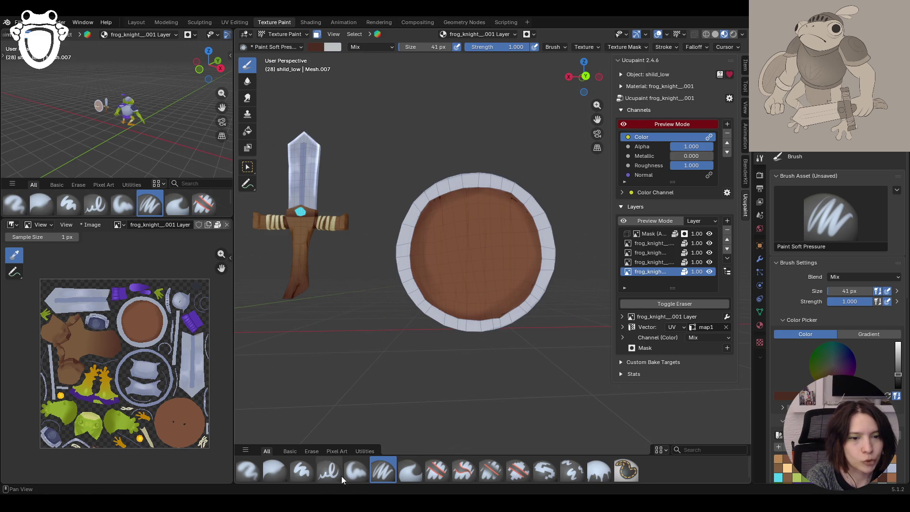
{"action": "left_click", "coordinate": [356, 471]}
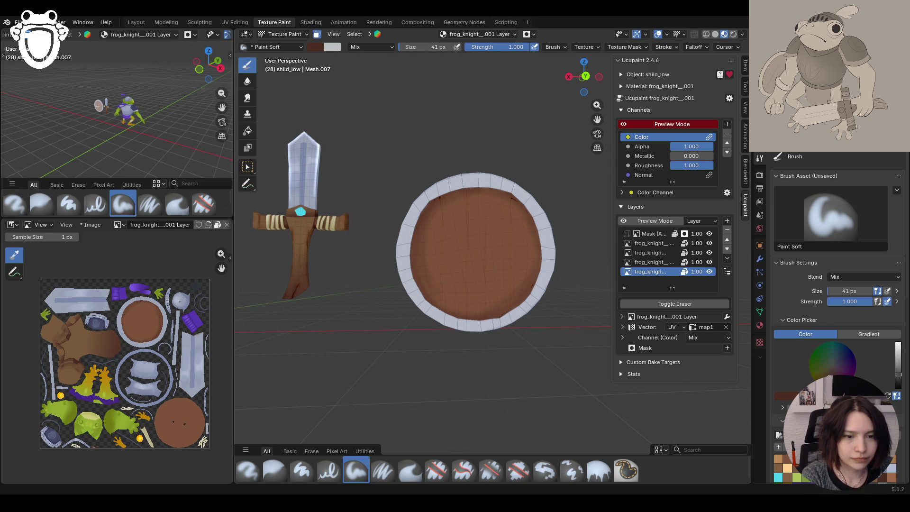
{"action": "scroll", "coordinate": [468, 244], "scroll_direction": "up", "scroll_amount": 5}
{"action": "mouse_move", "coordinate": [468, 244]}
{"action": "middle_mouse_down"}
{"action": "mouse_move", "coordinate": [457, 276]}
{"action": "mouse_move", "coordinate": [441, 274]}
{"action": "middle_mouse_up"}
{"action": "mouse_move", "coordinate": [353, 263]}
{"action": "left_mouse_down"}
{"action": "mouse_move", "coordinate": [396, 303]}
{"action": "mouse_move", "coordinate": [405, 349]}
{"action": "left_mouse_up"}
{"action": "key", "text": "ctrl+z"}
{"action": "key", "text": "ctrl+z"}
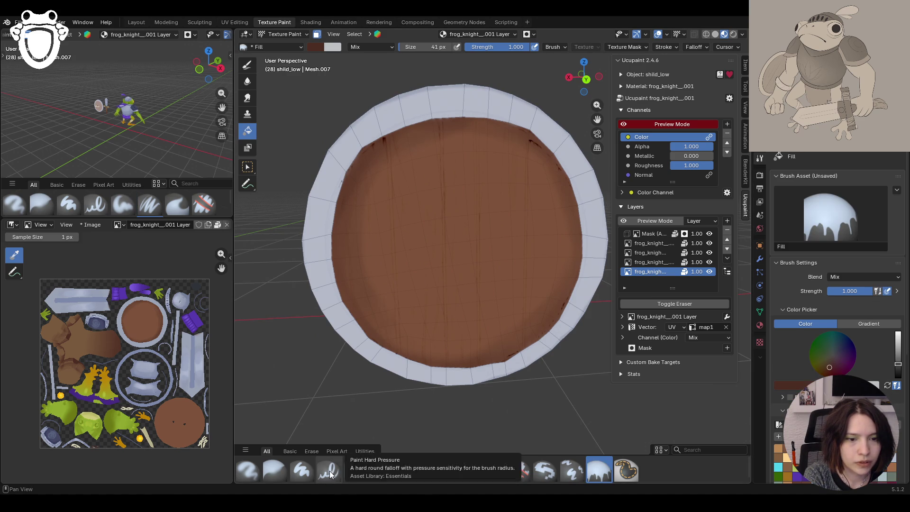
Switch to Paint Hard Pressure with stroke stabilisation on, then undo a trial rim stroke
{"action": "left_click", "coordinate": [330, 474]}
{"action": "left_click", "coordinate": [668, 47]}
{"action": "left_click", "coordinate": [603, 173]}
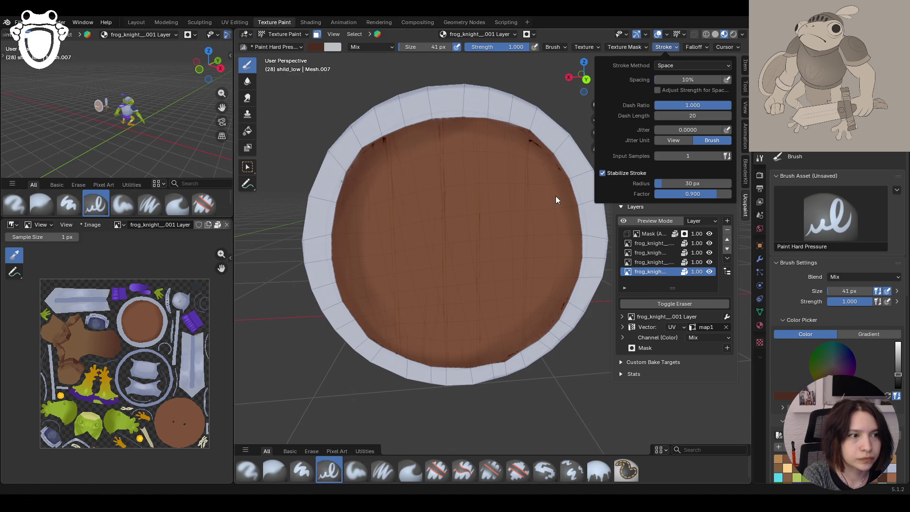
{"action": "mouse_move", "coordinate": [384, 142]}
{"action": "left_mouse_down"}
{"action": "mouse_move", "coordinate": [386, 123]}
{"action": "mouse_move", "coordinate": [391, 232]}
{"action": "left_mouse_up"}
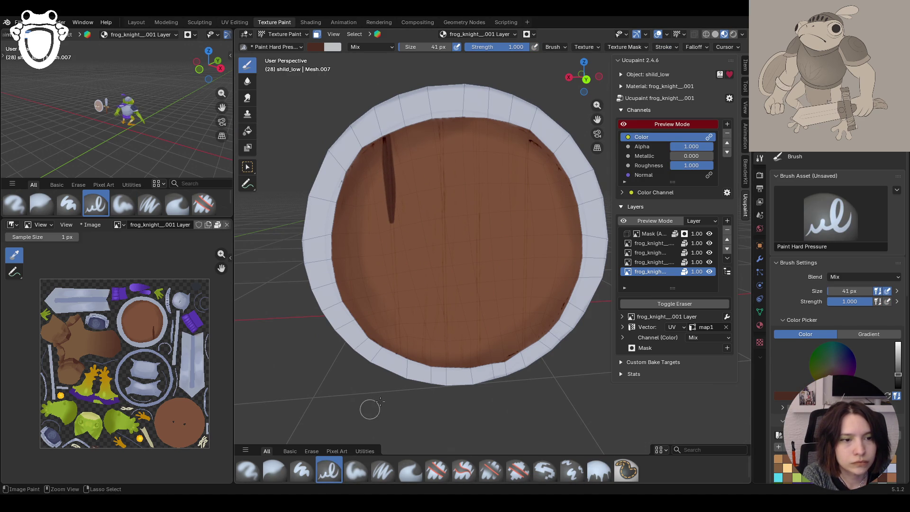
{"action": "key", "text": "ctrl+z"}
Shrink the brush to 21 px and paint a dark plank line down the shield's left side
{"action": "left_click_drag", "start_coordinate": [850, 292], "coordinate": [850, 291]}
{"action": "middle_click_drag", "start_coordinate": [427, 280], "coordinate": [402, 284]}
{"action": "left_click_drag", "start_coordinate": [383, 138], "coordinate": [402, 355]}
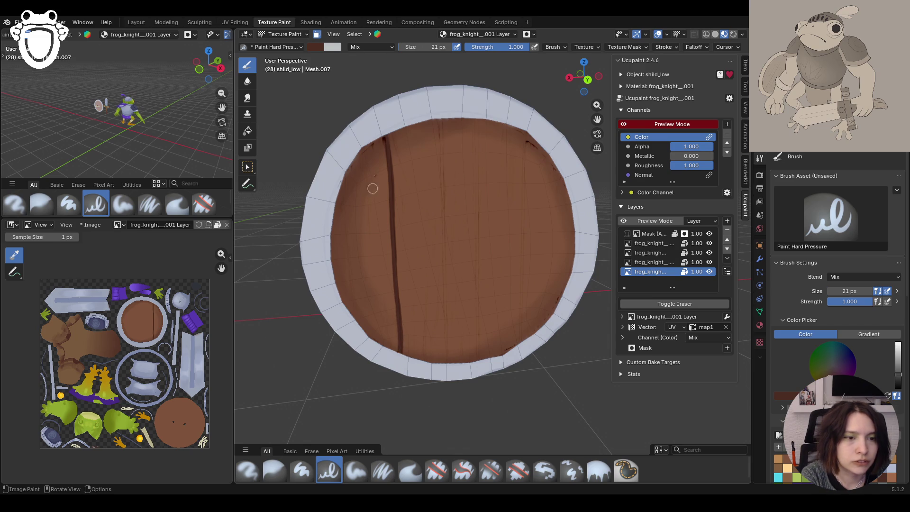
{"action": "left_click_drag", "start_coordinate": [440, 119], "coordinate": [448, 317]}
{"action": "key", "text": "ctrl+z"}
{"action": "left_click", "coordinate": [599, 471]}
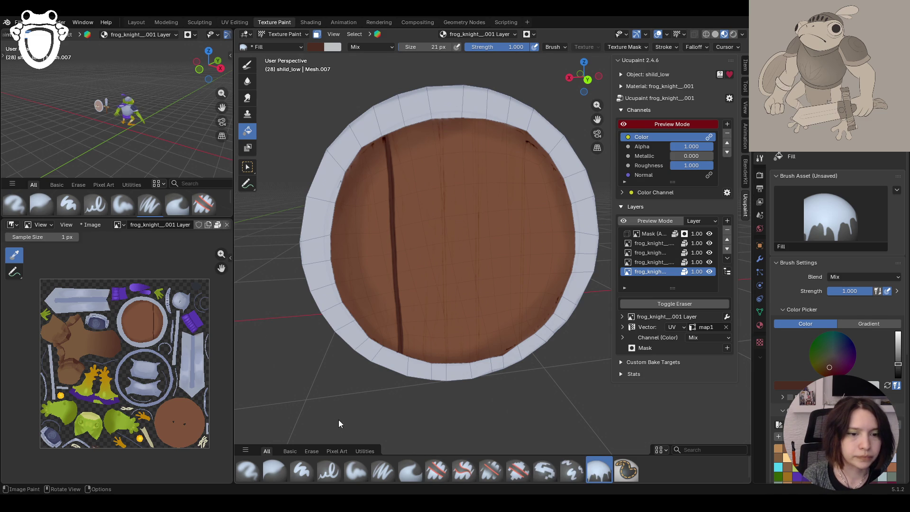
Paint three dark vertical plank lines across the shield with Paint Hard Pressure
{"action": "left_click", "coordinate": [328, 469]}
{"action": "left_click_drag", "start_coordinate": [440, 113], "coordinate": [447, 389]}
{"action": "left_click_drag", "start_coordinate": [476, 120], "coordinate": [478, 393]}
{"action": "left_click_drag", "start_coordinate": [528, 121], "coordinate": [522, 334]}
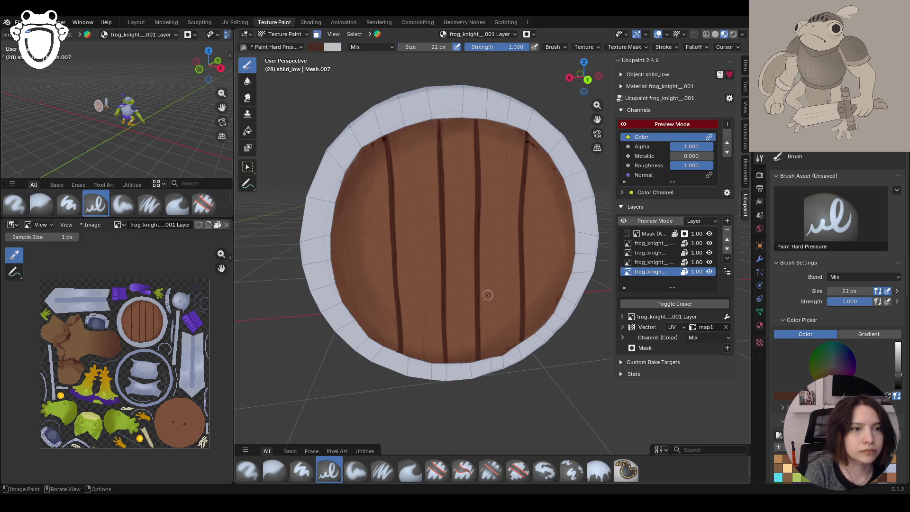
{"action": "scroll", "coordinate": [488, 284], "scroll_direction": "down", "scroll_amount": 5}
{"action": "scroll", "coordinate": [494, 246], "scroll_direction": "up", "scroll_amount": 7}
{"action": "middle_click_drag", "start_coordinate": [496, 237], "coordinate": [478, 268]}
Fill over an unwanted line with brown, then repaint and retouch the right and left plank lines
{"action": "key", "text": "shift+f"}
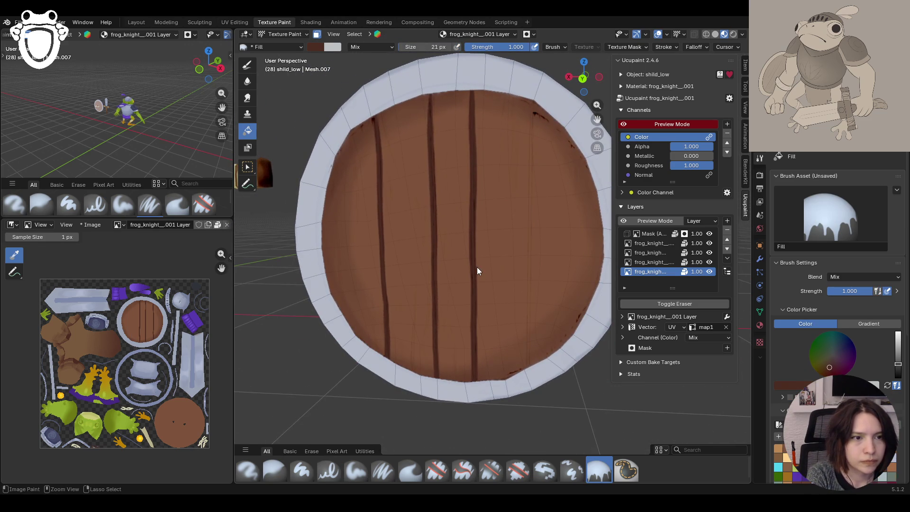
{"action": "left_click", "coordinate": [477, 271]}
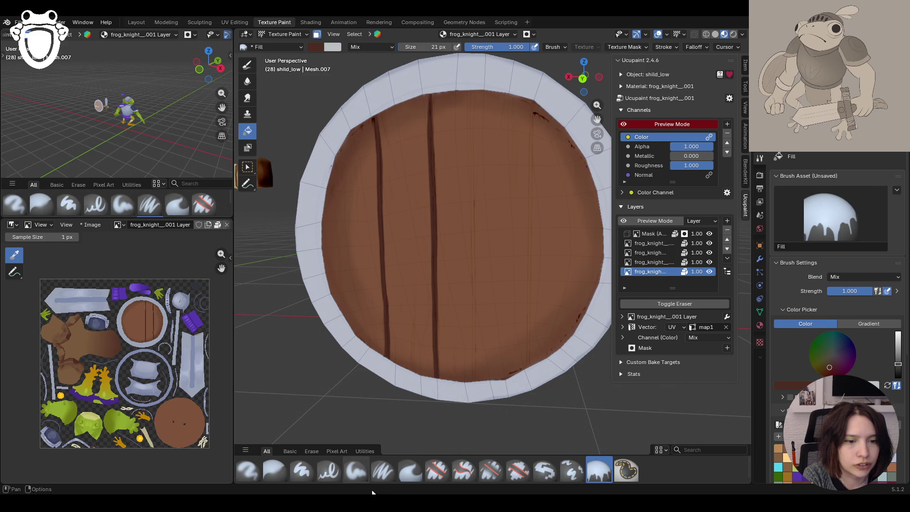
{"action": "left_click", "coordinate": [329, 471]}
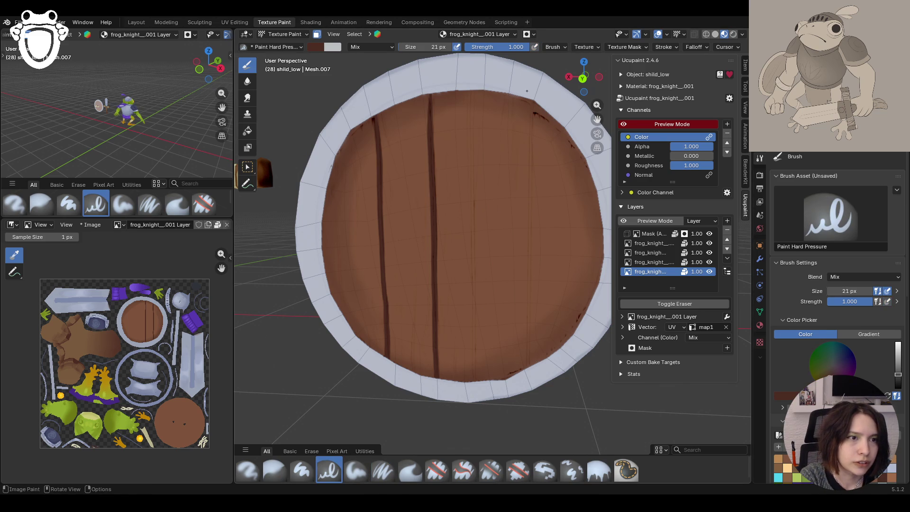
{"action": "left_click_drag", "start_coordinate": [533, 93], "coordinate": [527, 400]}
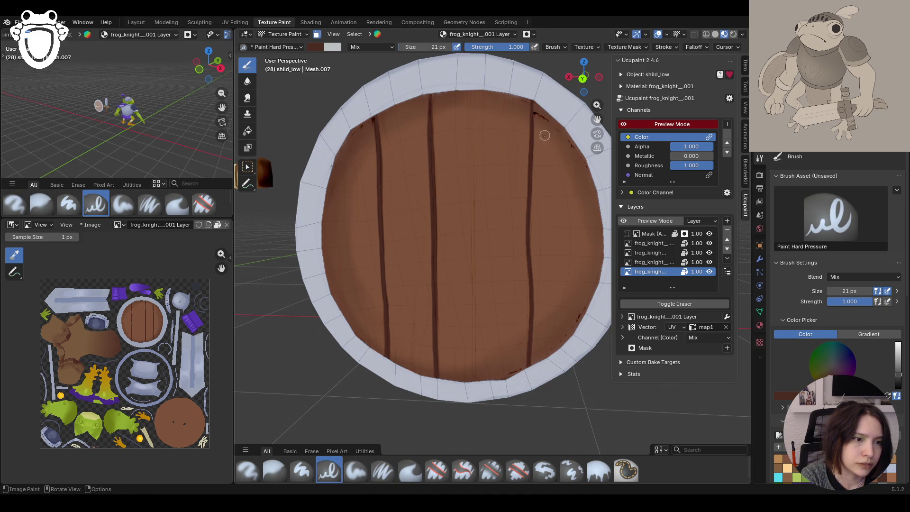
{"action": "left_click_drag", "start_coordinate": [530, 267], "coordinate": [525, 372]}
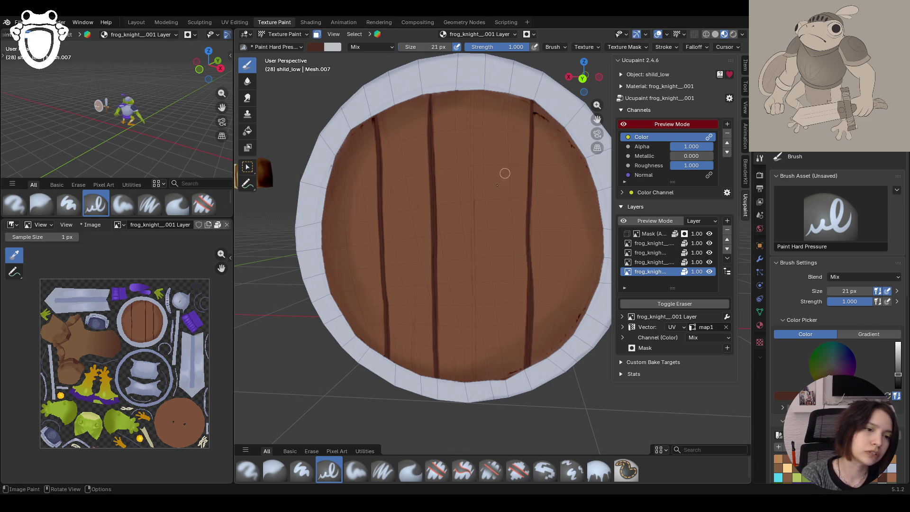
{"action": "mouse_move", "coordinate": [429, 102]}
{"action": "left_mouse_down"}
{"action": "mouse_move", "coordinate": [429, 135]}
{"action": "mouse_move", "coordinate": [426, 128]}
{"action": "left_mouse_up"}
{"action": "left_click_drag", "start_coordinate": [376, 113], "coordinate": [377, 124]}
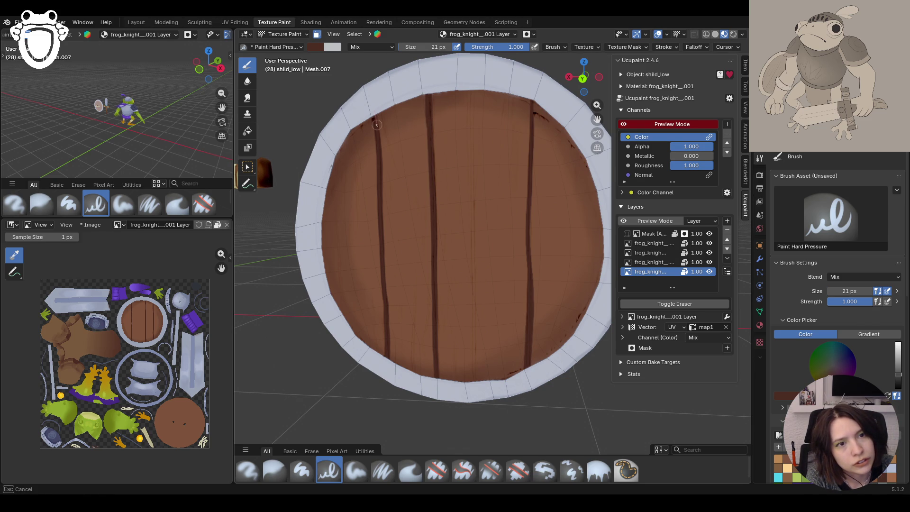
{"action": "left_click_drag", "start_coordinate": [381, 164], "coordinate": [361, 389]}
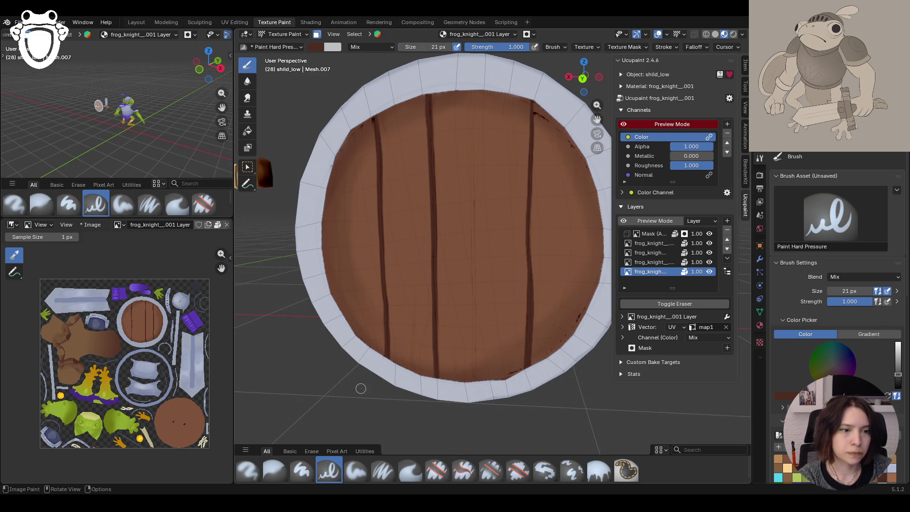
Switch to Paint Soft Pressure with a lighter brown, save knight_rig.blend, and begin quitting Blender
{"action": "left_click", "coordinate": [383, 471]}
{"action": "middle_click_drag", "start_coordinate": [475, 417], "coordinate": [502, 422]}
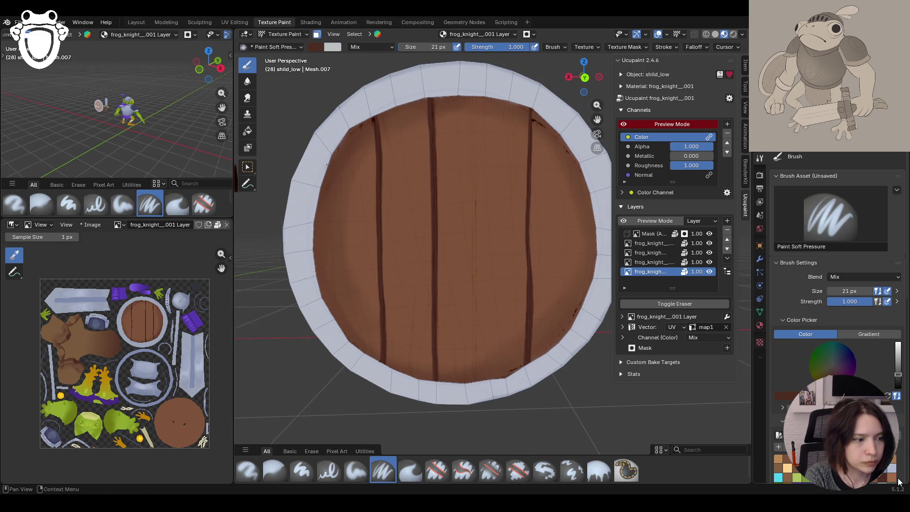
{"action": "left_click", "coordinate": [898, 479]}
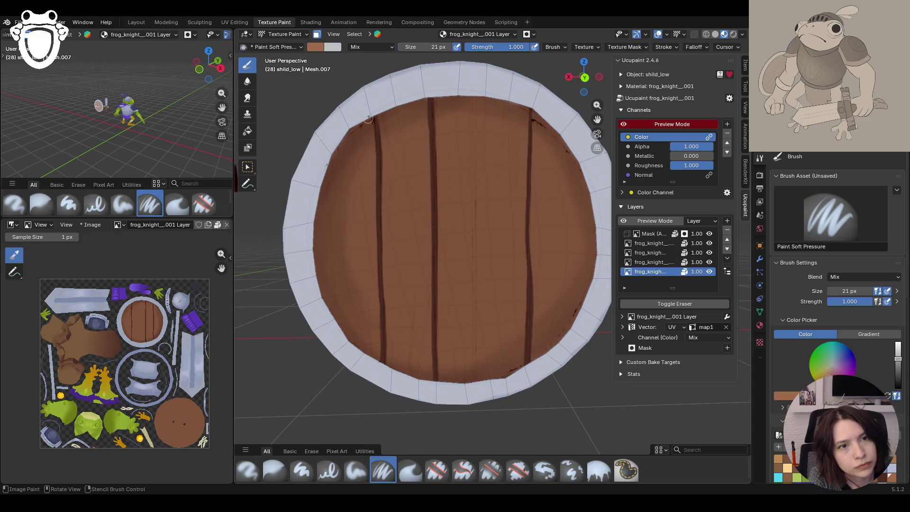
{"action": "key", "text": "shift+f"}
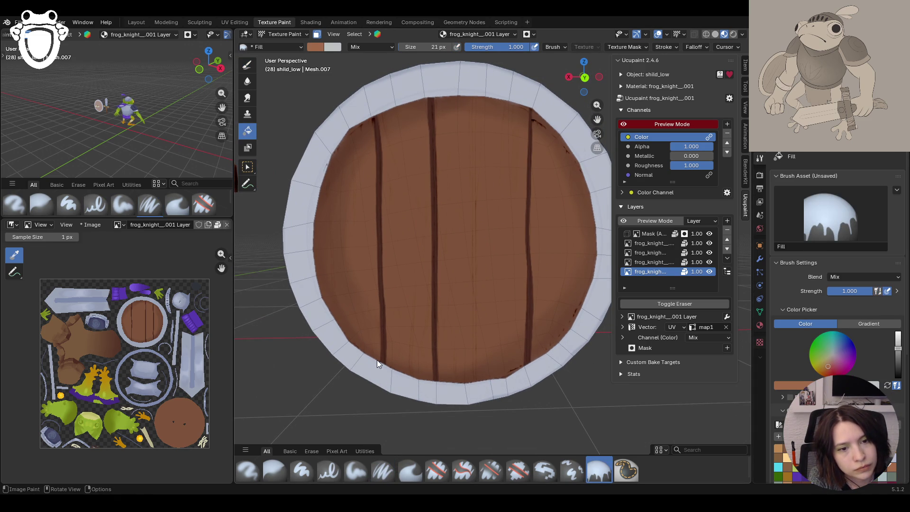
{"action": "key", "text": "ctrl+s"}
{"action": "key", "text": "ctrl+q"}
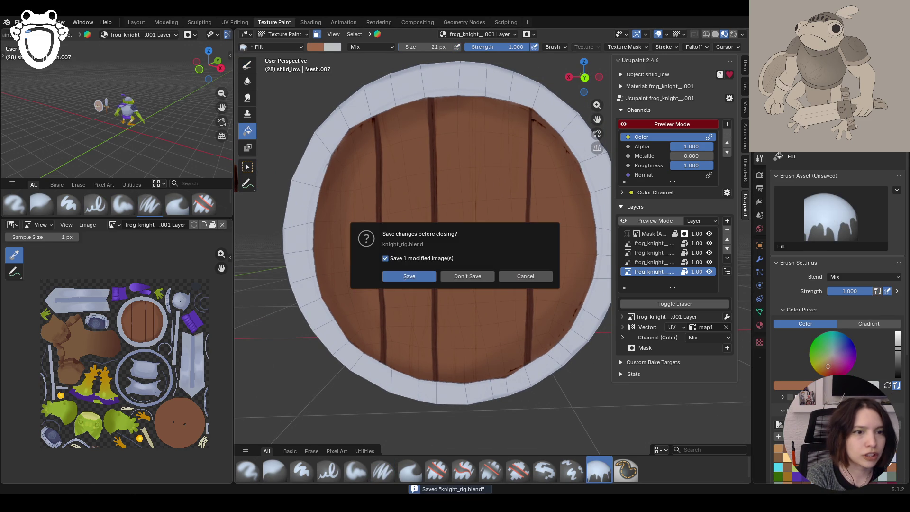
Save changes on quit, reopen knight_rig.blend from Recent Files, and select Paint Soft Pressure
{"action": "left_click", "coordinate": [402, 276]}
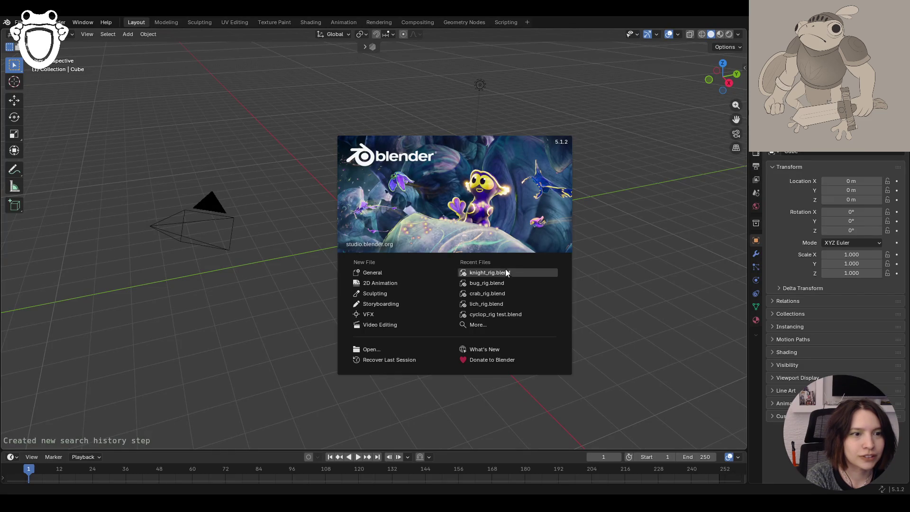
{"action": "left_click", "coordinate": [539, 275]}
{"action": "middle_click_drag", "start_coordinate": [445, 252], "coordinate": [497, 281]}
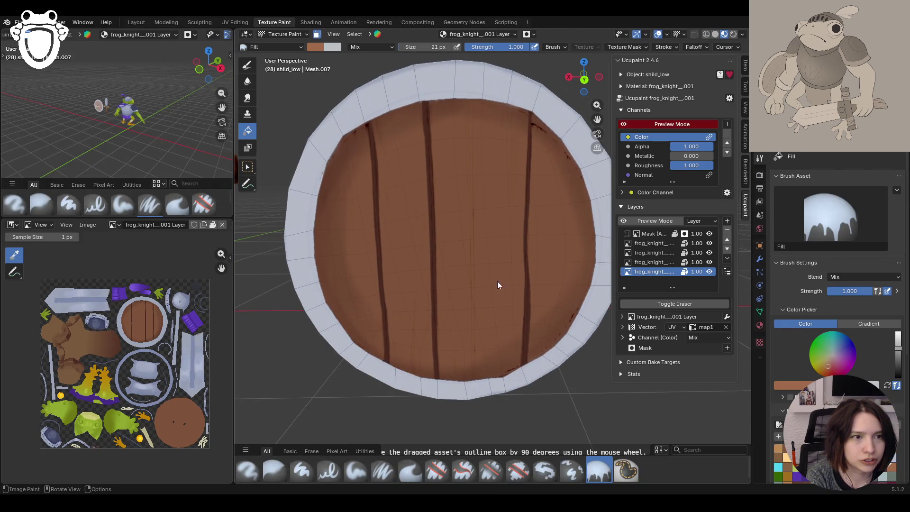
{"action": "left_click", "coordinate": [337, 472]}
{"action": "left_click", "coordinate": [356, 470]}
{"action": "left_click", "coordinate": [383, 470]}
{"action": "middle_click_drag", "start_coordinate": [379, 327], "coordinate": [384, 307]}
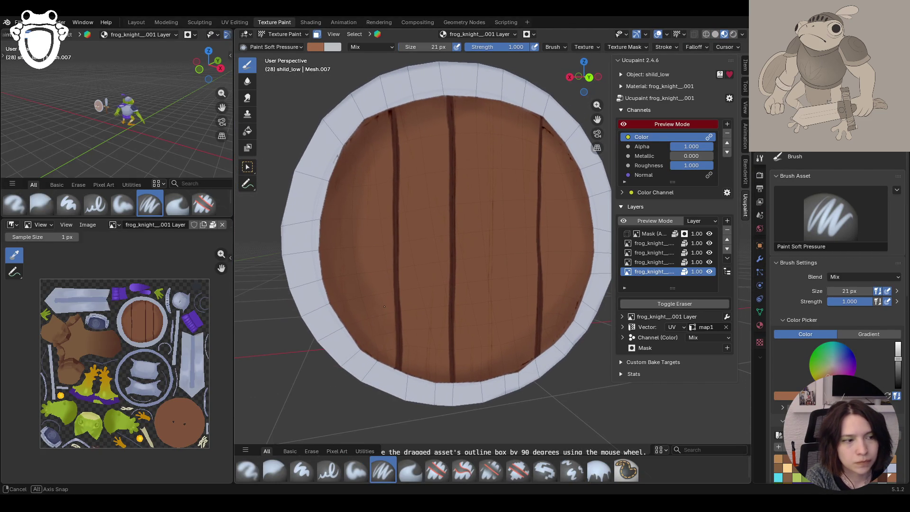
Shade down the left and centre plank seams with soft light-brown strokes
{"action": "left_click_drag", "start_coordinate": [387, 123], "coordinate": [390, 147]}
{"action": "left_click_drag", "start_coordinate": [391, 197], "coordinate": [392, 267]}
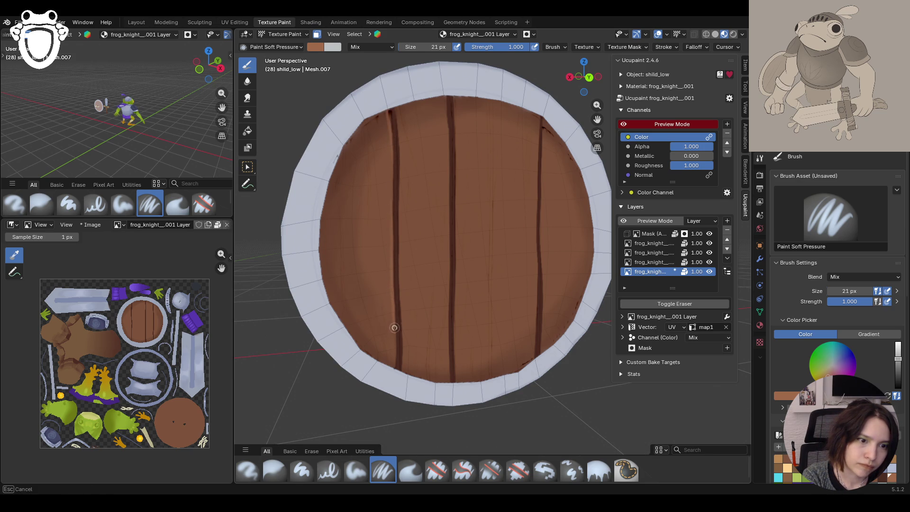
{"action": "left_click_drag", "start_coordinate": [395, 367], "coordinate": [395, 375]}
{"action": "left_click_drag", "start_coordinate": [444, 97], "coordinate": [447, 184]}
{"action": "left_click_drag", "start_coordinate": [448, 121], "coordinate": [447, 143]}
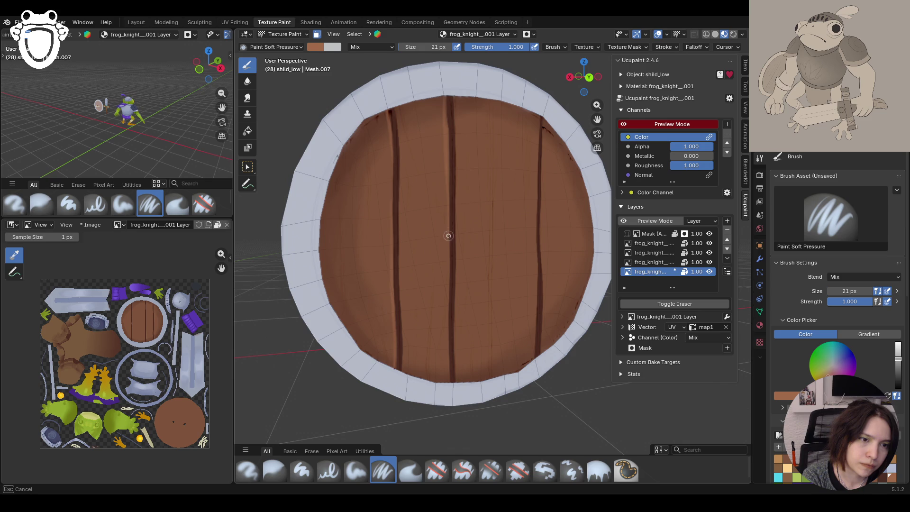
{"action": "left_click_drag", "start_coordinate": [447, 351], "coordinate": [448, 379]}
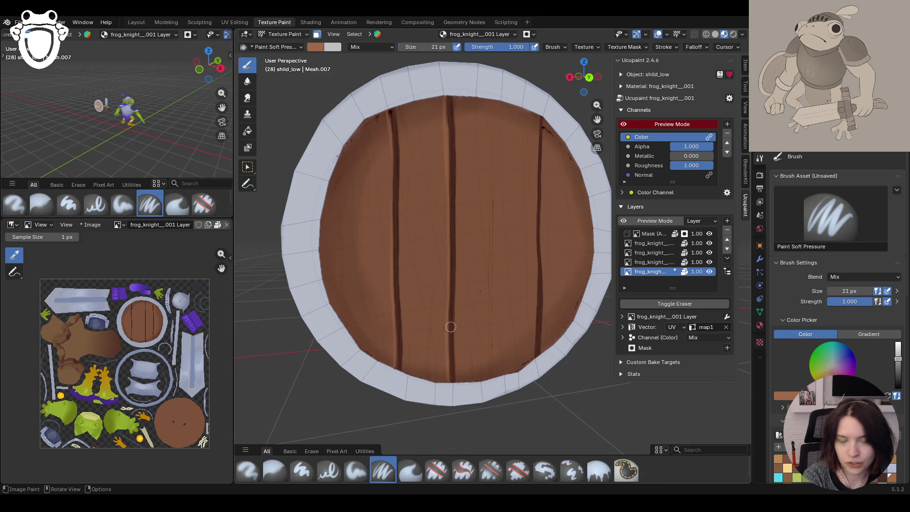
Shade along the right plank seam from rim to bottom, then select the Paint Soft brush
{"action": "left_click_drag", "start_coordinate": [538, 118], "coordinate": [533, 207]}
{"action": "left_click_drag", "start_coordinate": [535, 170], "coordinate": [538, 133]}
{"action": "left_click_drag", "start_coordinate": [535, 203], "coordinate": [535, 223]}
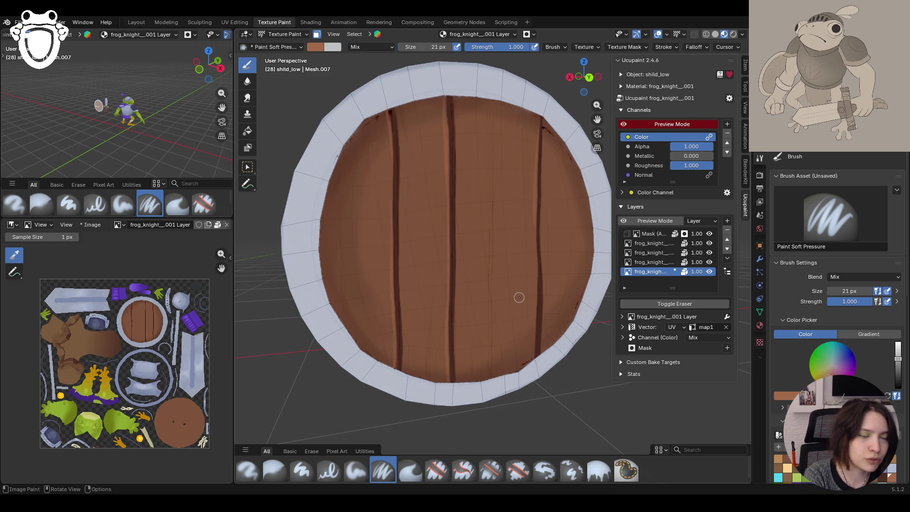
{"action": "middle_click_drag", "start_coordinate": [518, 297], "coordinate": [495, 281]}
{"action": "mouse_move", "coordinate": [535, 223]}
{"action": "left_mouse_down"}
{"action": "mouse_move", "coordinate": [534, 117]}
{"action": "mouse_move", "coordinate": [540, 143]}
{"action": "left_mouse_up"}
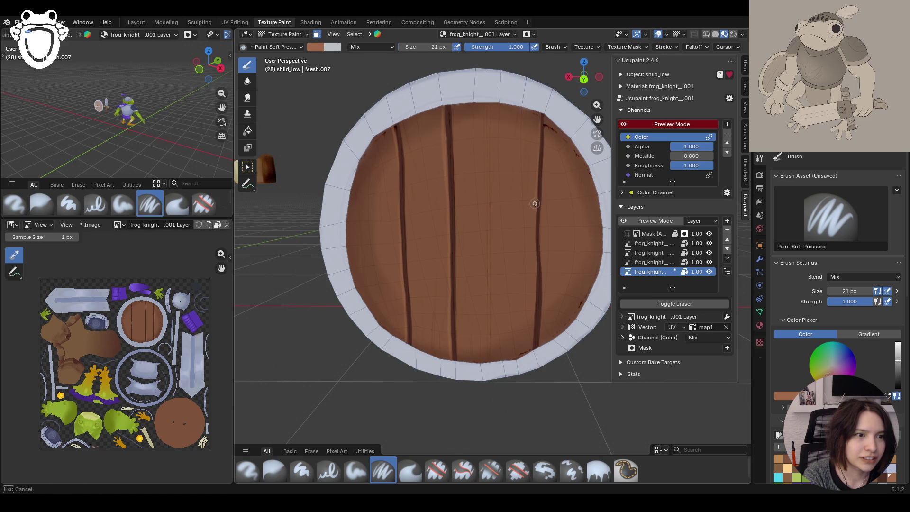
{"action": "left_click_drag", "start_coordinate": [536, 325], "coordinate": [536, 346]}
{"action": "left_click_drag", "start_coordinate": [536, 273], "coordinate": [533, 305]}
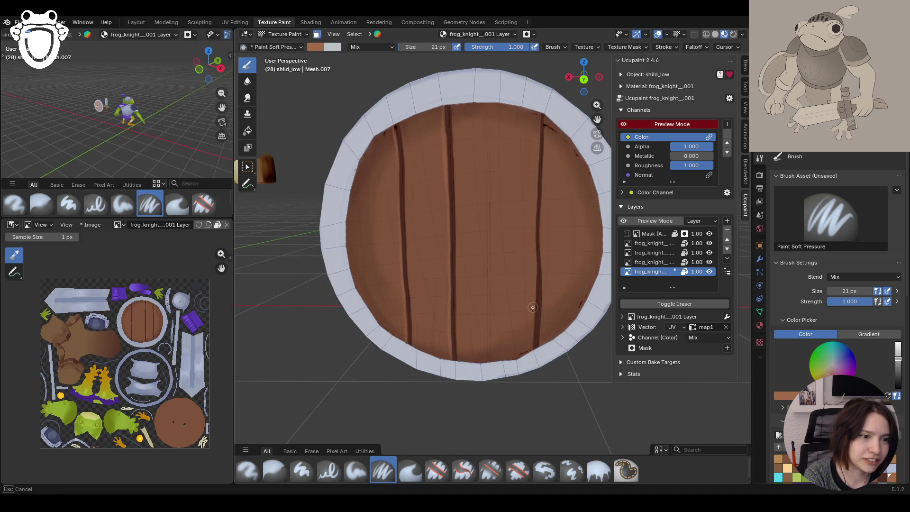
{"action": "left_click_drag", "start_coordinate": [527, 381], "coordinate": [539, 199]}
{"action": "left_click_drag", "start_coordinate": [541, 117], "coordinate": [538, 147]}
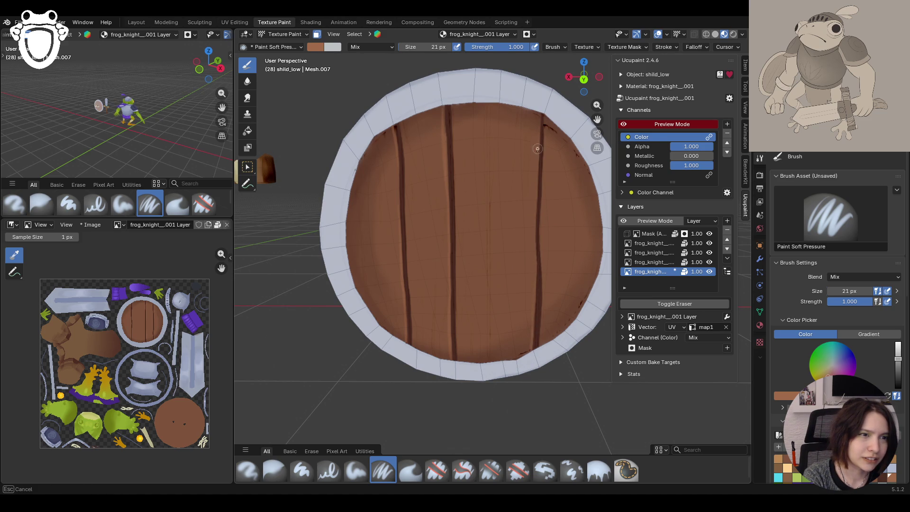
{"action": "mouse_move", "coordinate": [536, 267]}
{"action": "left_mouse_down"}
{"action": "mouse_move", "coordinate": [518, 282]}
{"action": "mouse_move", "coordinate": [532, 287]}
{"action": "mouse_move", "coordinate": [534, 259]}
{"action": "left_mouse_up"}
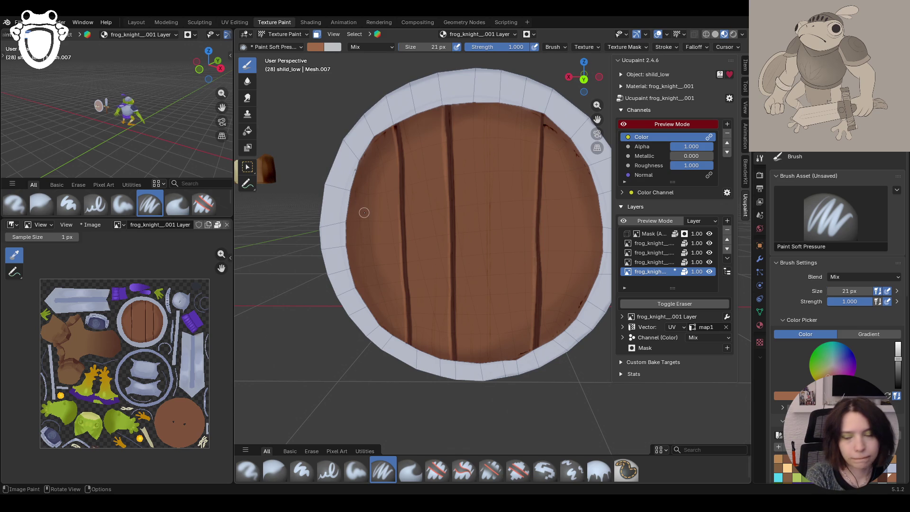
{"action": "mouse_move", "coordinate": [410, 206]}
{"action": "middle_mouse_down", "text": "ctrl"}
{"action": "mouse_move", "coordinate": [504, 234]}
{"action": "mouse_move", "coordinate": [472, 213]}
{"action": "mouse_move", "coordinate": [374, 467]}
{"action": "middle_mouse_up", "text": "ctrl"}
{"action": "left_click", "coordinate": [359, 474]}
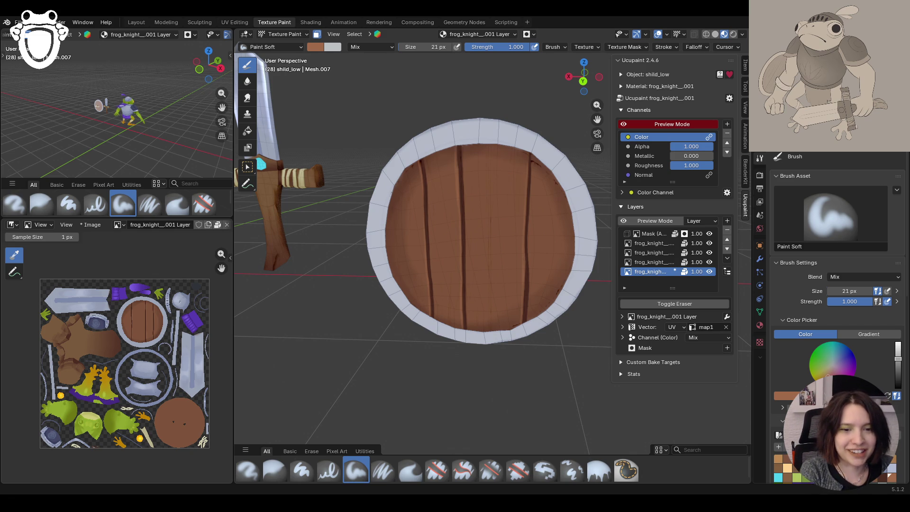
Enlarge the Paint Soft brush to 31 px and paint vertical strokes along the planks
{"action": "middle_click_drag", "start_coordinate": [478, 238], "coordinate": [493, 237]}
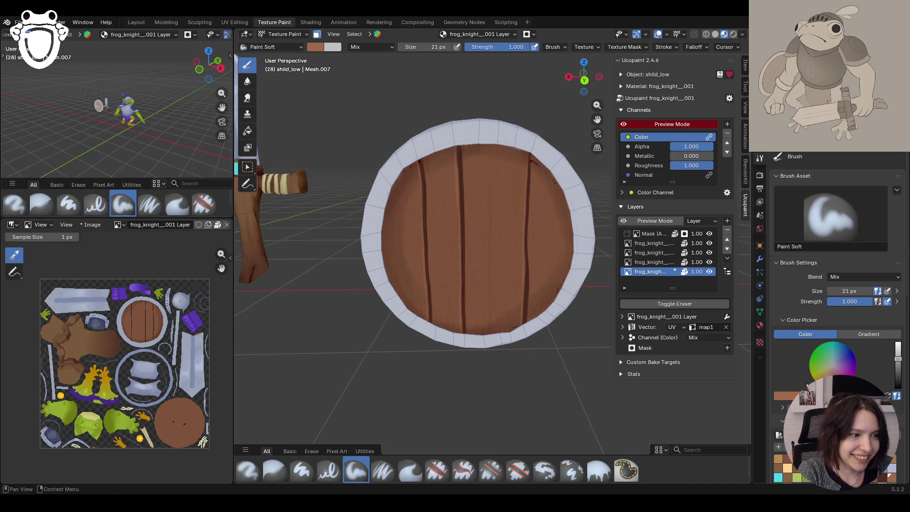
{"action": "mouse_move", "coordinate": [850, 291]}
{"action": "left_mouse_down"}
{"action": "mouse_move", "coordinate": [868, 292]}
{"action": "mouse_move", "coordinate": [850, 291]}
{"action": "left_mouse_up"}
{"action": "middle_click_drag", "start_coordinate": [494, 266], "coordinate": [492, 252]}
{"action": "left_click_drag", "start_coordinate": [495, 251], "coordinate": [496, 249]}
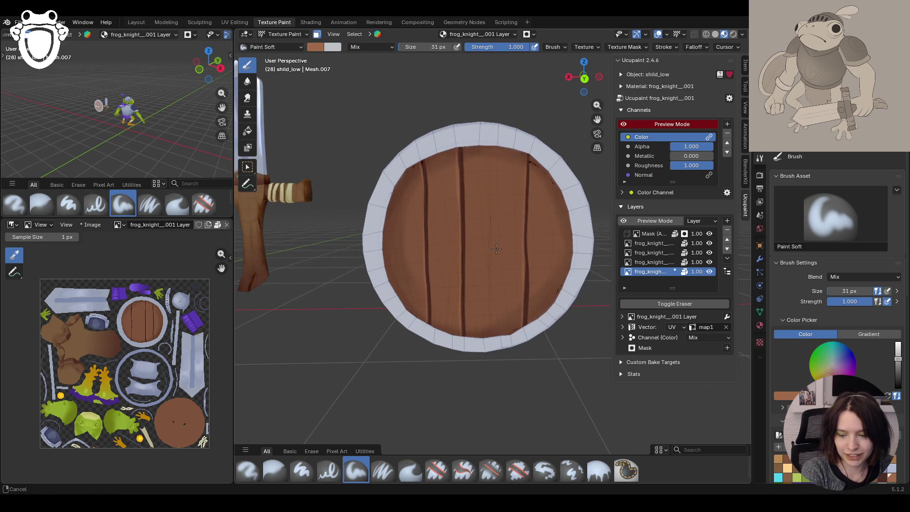
{"action": "middle_click_drag", "start_coordinate": [496, 249], "coordinate": [474, 242]}
{"action": "scroll", "coordinate": [474, 243], "scroll_direction": "down", "scroll_amount": 3}
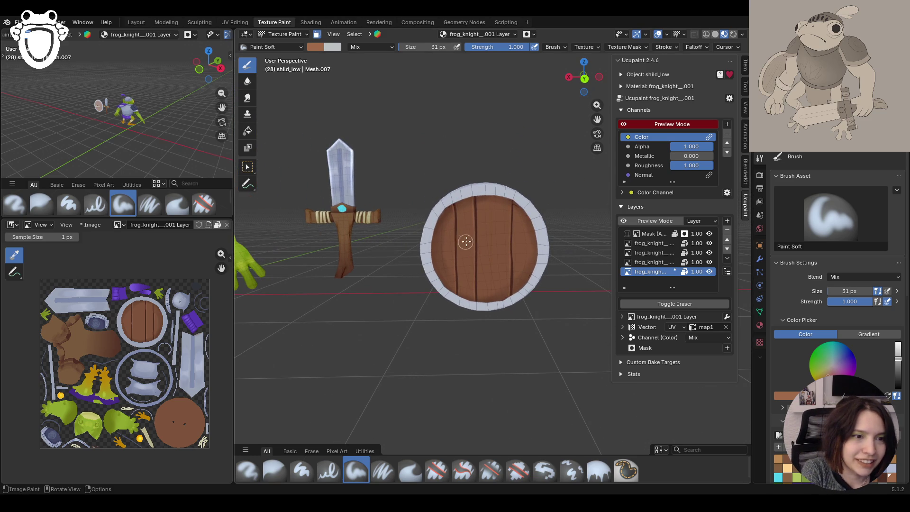
{"action": "mouse_move", "coordinate": [465, 225]}
{"action": "left_mouse_down"}
{"action": "mouse_move", "coordinate": [465, 251]}
{"action": "mouse_move", "coordinate": [464, 221]}
{"action": "left_mouse_up"}
{"action": "left_click_drag", "start_coordinate": [465, 223], "coordinate": [466, 254]}
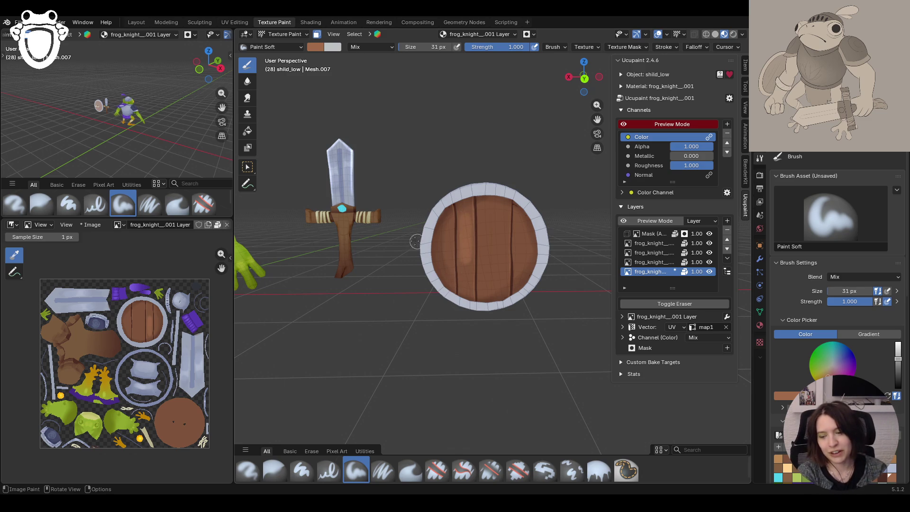
Add soft shading strokes across the middle and left side of the shield's planks
{"action": "left_click", "coordinate": [482, 257]}
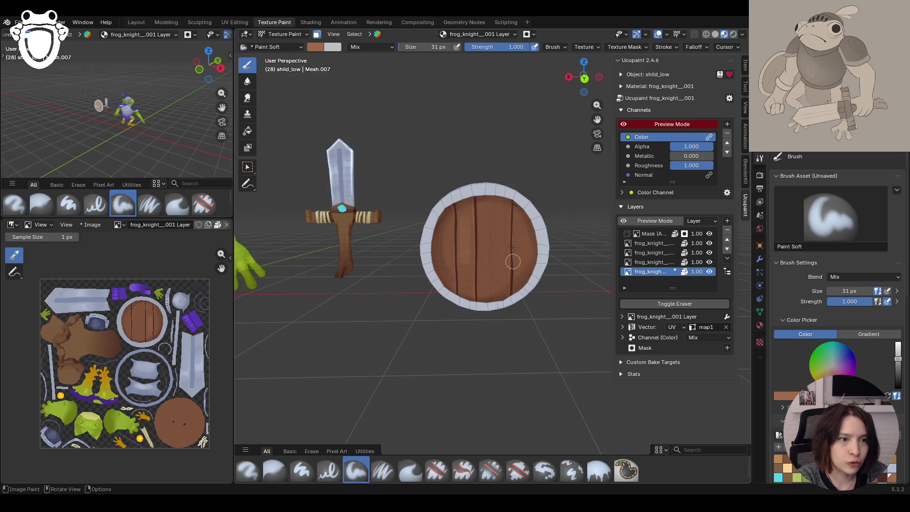
{"action": "left_click_drag", "start_coordinate": [519, 234], "coordinate": [515, 261]}
{"action": "mouse_move", "coordinate": [492, 229]}
{"action": "left_mouse_down"}
{"action": "mouse_move", "coordinate": [491, 216]}
{"action": "mouse_move", "coordinate": [503, 262]}
{"action": "mouse_move", "coordinate": [486, 265]}
{"action": "mouse_move", "coordinate": [489, 238]}
{"action": "mouse_move", "coordinate": [502, 268]}
{"action": "left_mouse_up"}
{"action": "left_click_drag", "start_coordinate": [443, 239], "coordinate": [449, 280]}
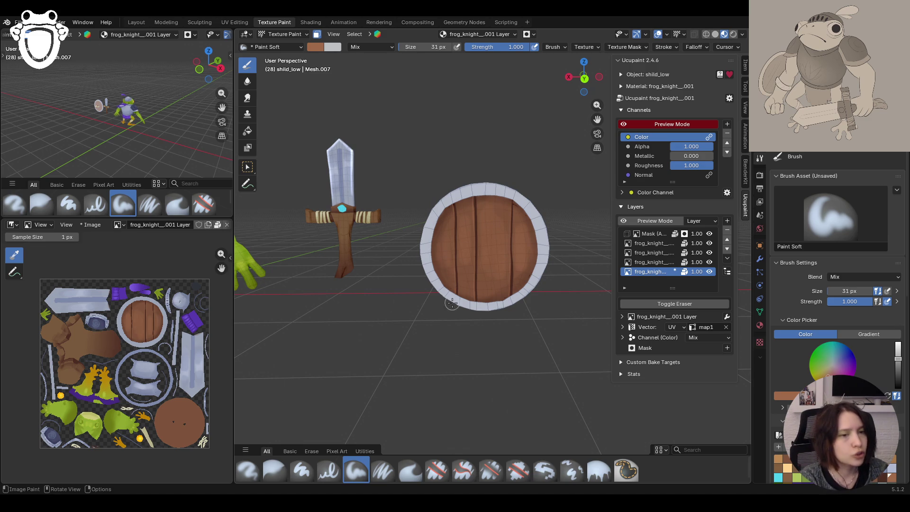
{"action": "left_click_drag", "start_coordinate": [469, 245], "coordinate": [467, 259]}
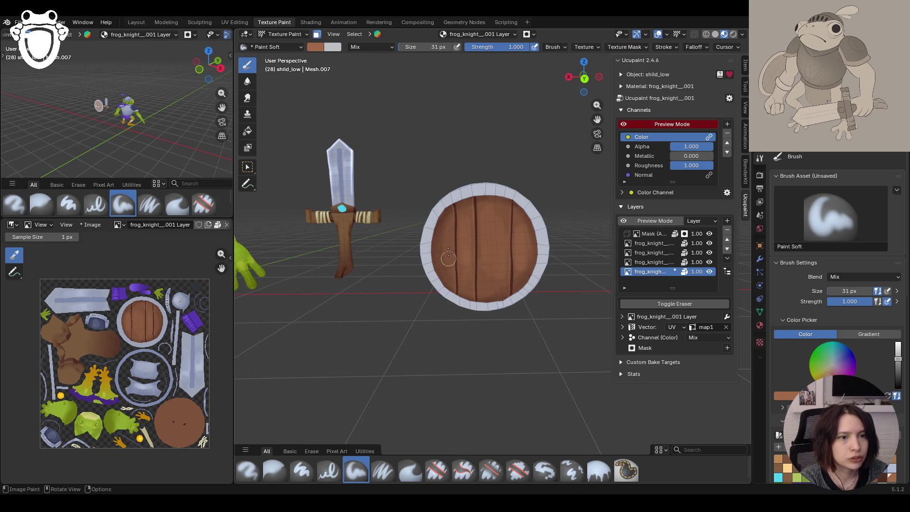
{"action": "left_click_drag", "start_coordinate": [494, 217], "coordinate": [492, 270]}
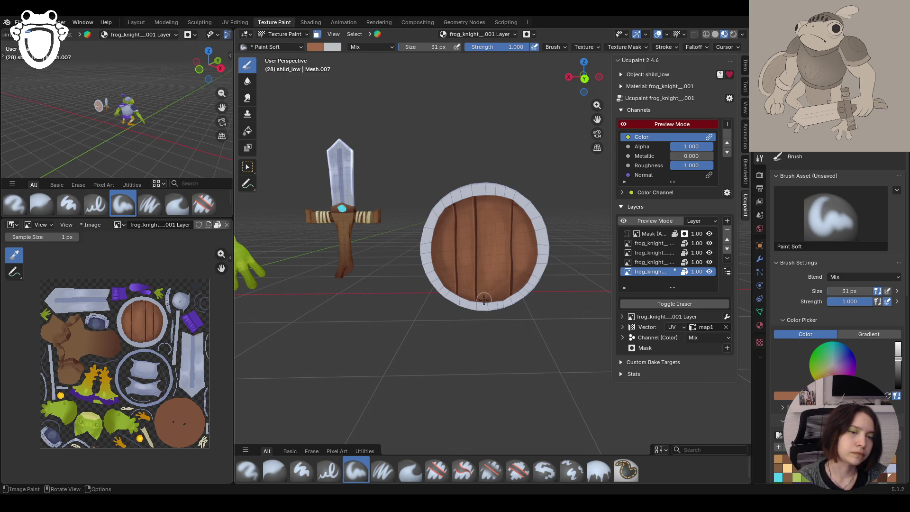
{"action": "scroll", "coordinate": [493, 263], "scroll_direction": "down", "scroll_amount": 8}
{"action": "scroll", "coordinate": [496, 258], "scroll_direction": "up", "scroll_amount": 4}
{"action": "scroll", "coordinate": [496, 257], "scroll_direction": "up", "scroll_amount": 5}
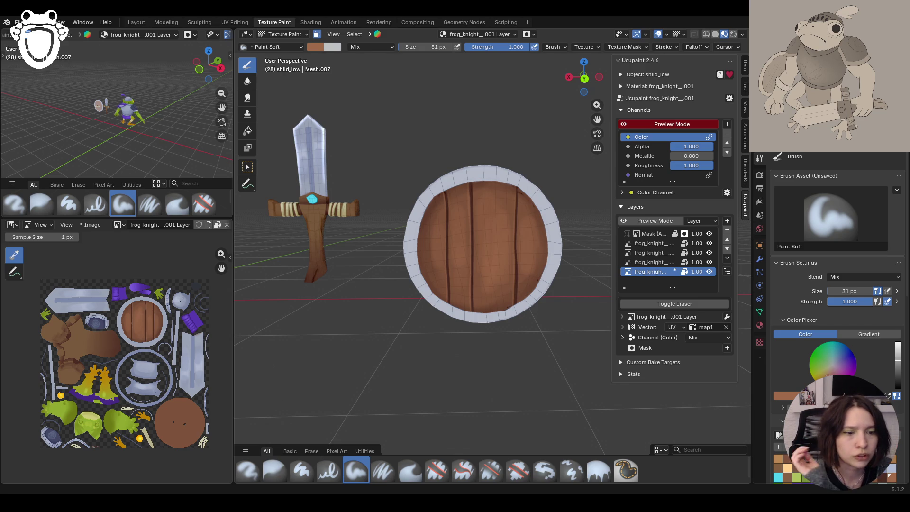
Dab more shading on the shield centre and left planks, then zoom around to check
{"action": "mouse_move", "coordinate": [548, 295]}
{"action": "middle_mouse_down"}
{"action": "mouse_move", "coordinate": [516, 294]}
{"action": "mouse_move", "coordinate": [546, 297]}
{"action": "middle_mouse_up"}
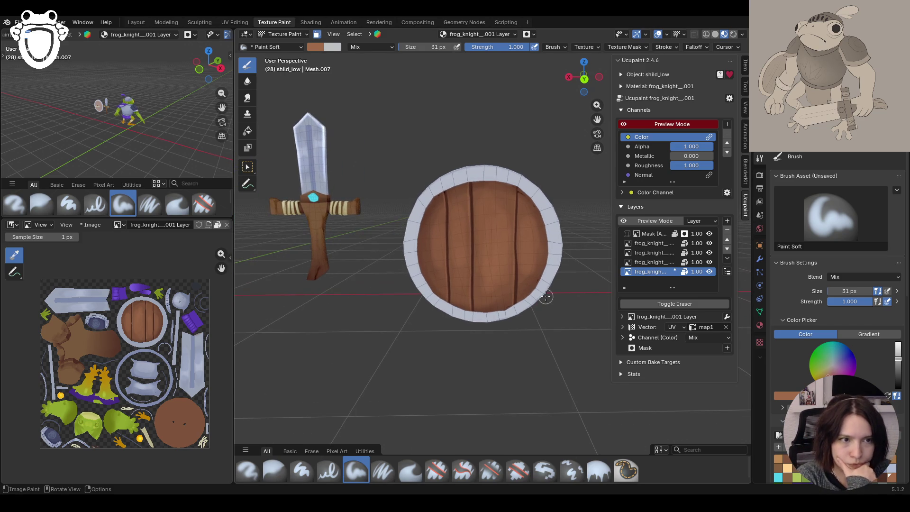
{"action": "mouse_move", "coordinate": [482, 255]}
{"action": "left_mouse_down"}
{"action": "mouse_move", "coordinate": [481, 278]}
{"action": "mouse_move", "coordinate": [491, 263]}
{"action": "mouse_move", "coordinate": [484, 249]}
{"action": "mouse_move", "coordinate": [505, 277]}
{"action": "left_mouse_up"}
{"action": "left_click", "coordinate": [530, 233]}
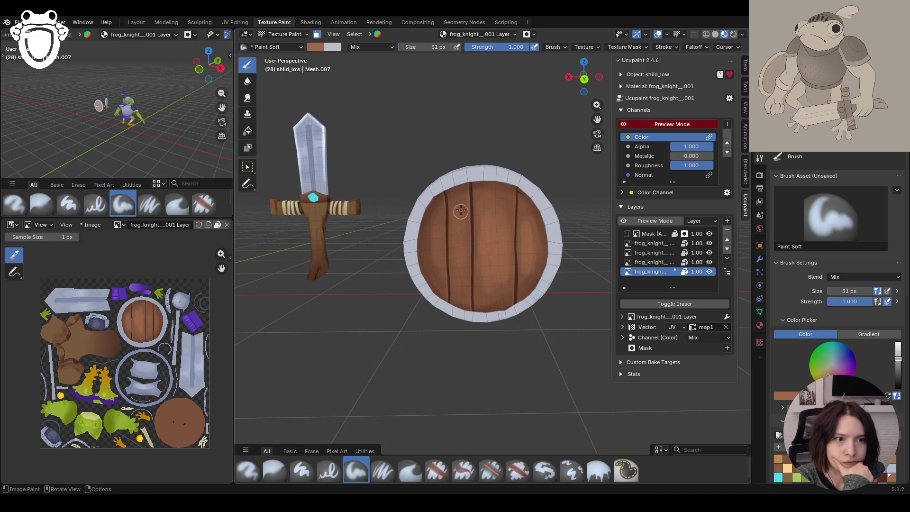
{"action": "left_click_drag", "start_coordinate": [460, 246], "coordinate": [460, 212]}
{"action": "mouse_move", "coordinate": [460, 262]}
{"action": "left_mouse_down"}
{"action": "mouse_move", "coordinate": [438, 238]}
{"action": "mouse_move", "coordinate": [440, 284]}
{"action": "left_mouse_up"}
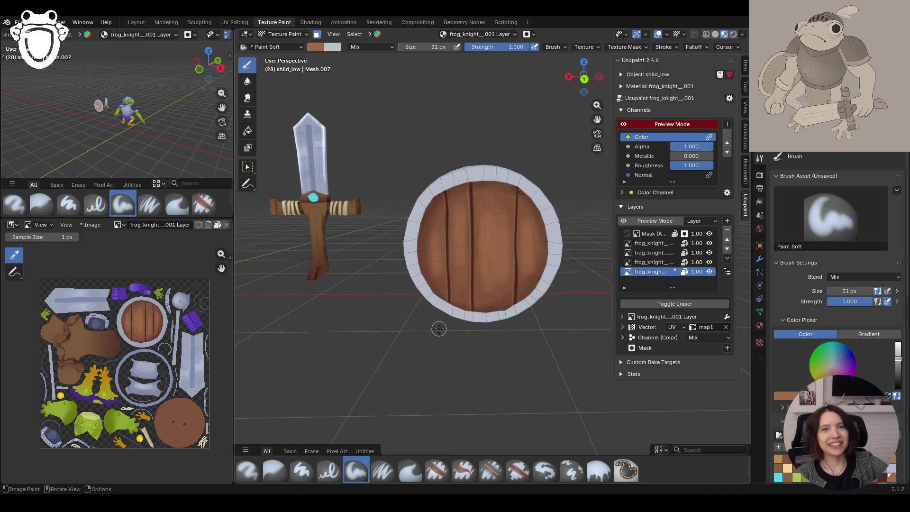
{"action": "middle_click_drag", "start_coordinate": [345, 228], "coordinate": [449, 236]}
{"action": "scroll", "coordinate": [408, 237], "scroll_direction": "down", "scroll_amount": 5}
{"action": "scroll", "coordinate": [494, 251], "scroll_direction": "up", "scroll_amount": 8}
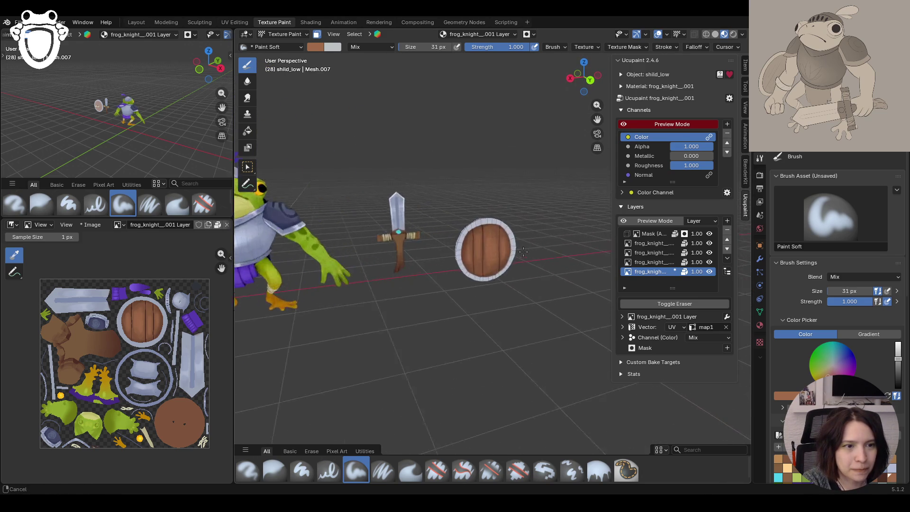
{"action": "scroll", "coordinate": [548, 265], "scroll_direction": "down", "scroll_amount": 8}
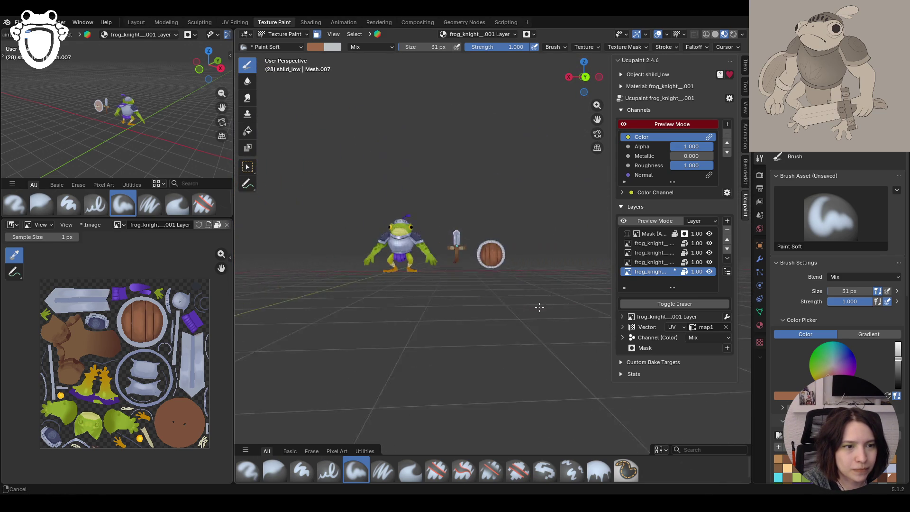
{"action": "scroll", "coordinate": [529, 290], "scroll_direction": "up", "scroll_amount": 4}
{"action": "scroll", "coordinate": [522, 308], "scroll_direction": "down", "scroll_amount": 1}
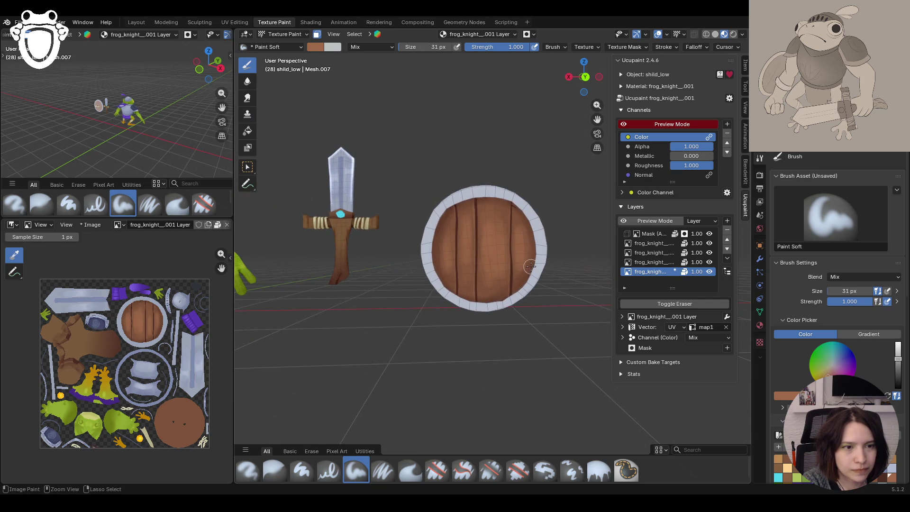
{"action": "scroll", "coordinate": [379, 427], "scroll_direction": "up", "scroll_amount": 3}
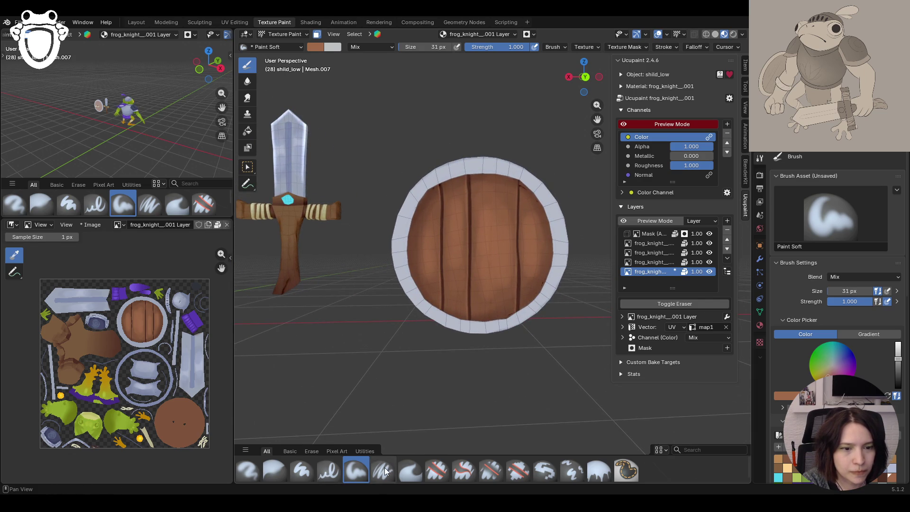
Paint pressure-sensitive soft strokes over the shield's face and down its left and right sides
{"action": "left_click", "coordinate": [383, 471]}
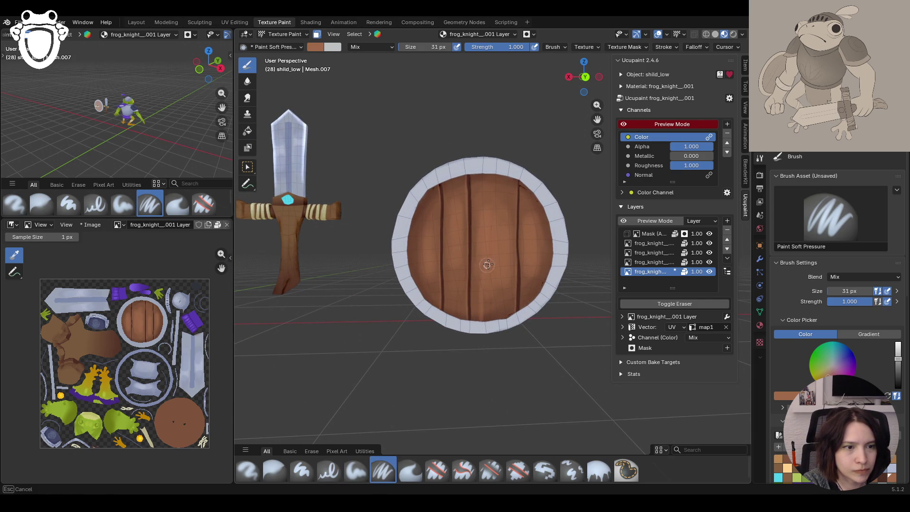
{"action": "mouse_move", "coordinate": [484, 253]}
{"action": "left_mouse_down"}
{"action": "mouse_move", "coordinate": [497, 199]}
{"action": "mouse_move", "coordinate": [515, 296]}
{"action": "left_mouse_up"}
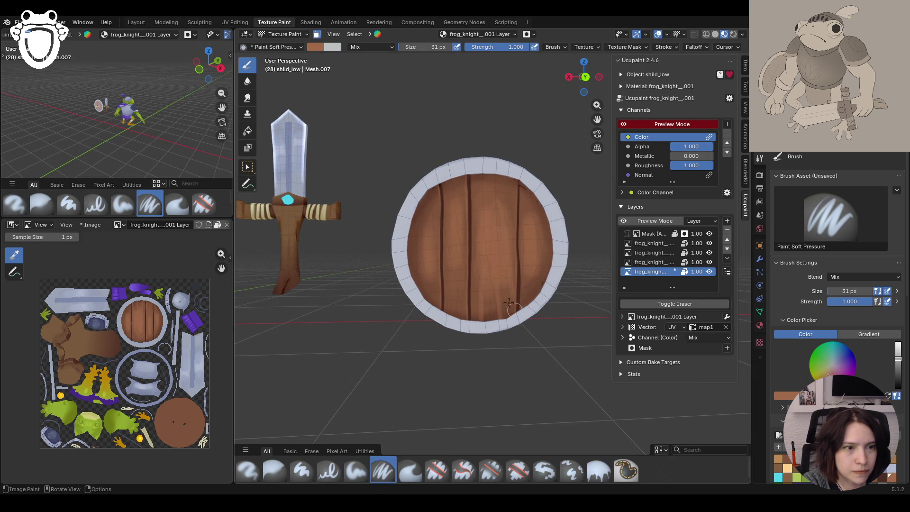
{"action": "mouse_move", "coordinate": [484, 181]}
{"action": "left_mouse_down"}
{"action": "mouse_move", "coordinate": [498, 171]}
{"action": "mouse_move", "coordinate": [514, 211]}
{"action": "left_mouse_up"}
{"action": "left_click_drag", "start_coordinate": [535, 279], "coordinate": [532, 169]}
{"action": "left_click_drag", "start_coordinate": [421, 192], "coordinate": [429, 340]}
Zoom out to frog, sword and shield, and enable face-selection masking
{"action": "mouse_move", "coordinate": [445, 331]}
{"action": "middle_mouse_down", "text": "ctrl"}
{"action": "mouse_move", "coordinate": [508, 363]}
{"action": "mouse_move", "coordinate": [309, 313]}
{"action": "mouse_move", "coordinate": [327, 303]}
{"action": "mouse_move", "coordinate": [514, 292]}
{"action": "mouse_move", "coordinate": [493, 256]}
{"action": "middle_mouse_up", "text": "ctrl"}
{"action": "scroll", "coordinate": [488, 250], "scroll_direction": "up", "scroll_amount": 5}
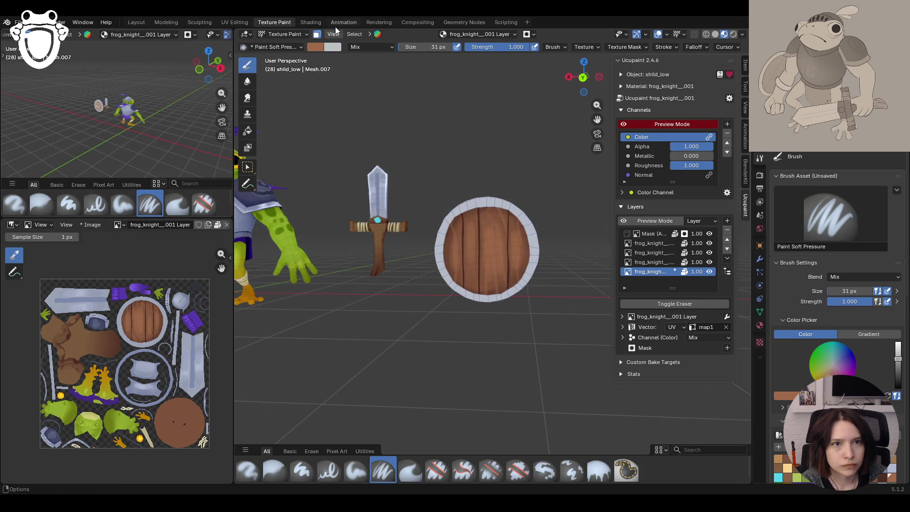
{"action": "left_click", "coordinate": [317, 34]}
{"action": "left_click", "coordinate": [247, 167]}
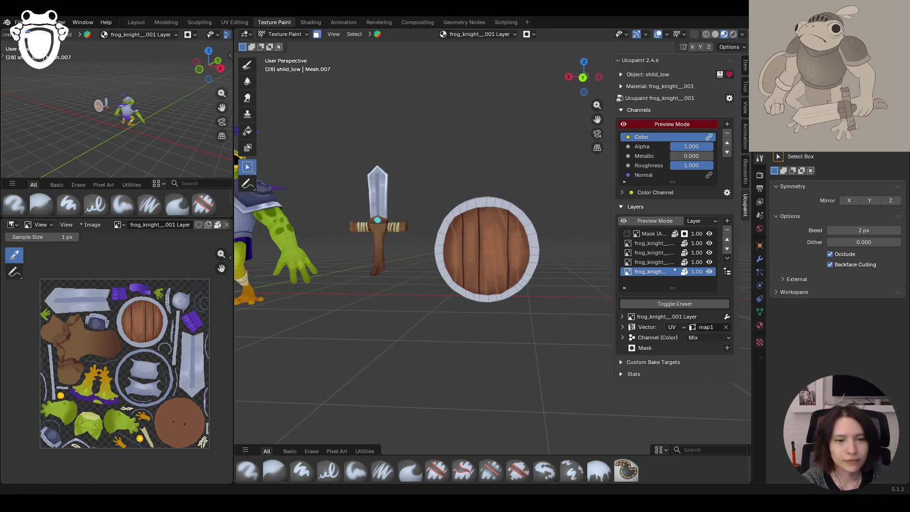
Toggle the shield's face selection and switch into Edit Mode
{"action": "key", "text": "a"}
{"action": "left_click", "coordinate": [505, 216]}
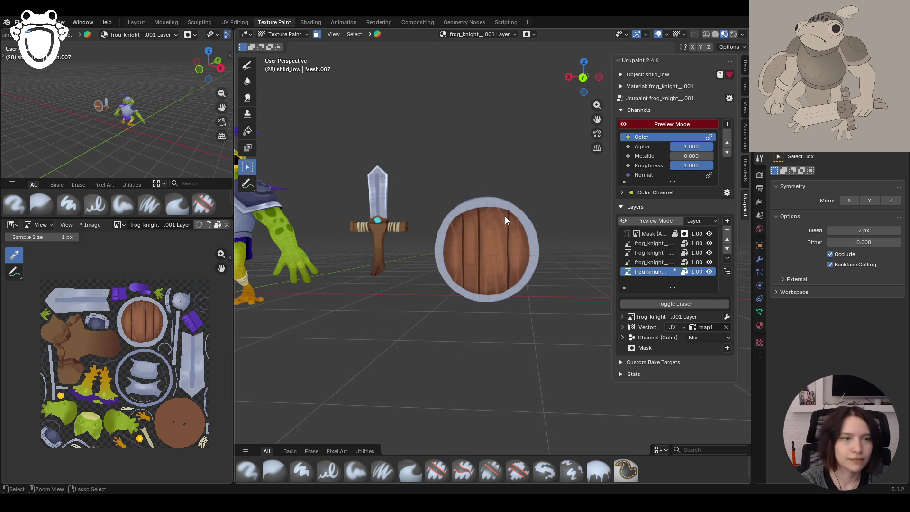
{"action": "middle_click_drag", "start_coordinate": [476, 215], "coordinate": [455, 212]}
{"action": "left_click", "coordinate": [273, 34]}
{"action": "left_click", "coordinate": [280, 54]}
Select the rim face's linked faces with Ctrl+L, delimited by Sharp edges
{"action": "left_click", "coordinate": [492, 201]}
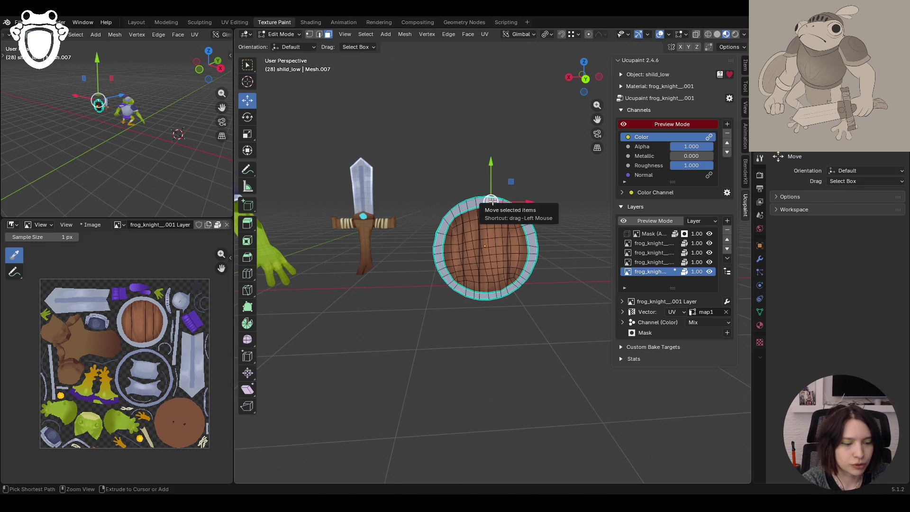
{"action": "key", "text": "ctrl+l"}
{"action": "key", "text": "ctrl+z"}
{"action": "key", "text": "ctrl+l"}
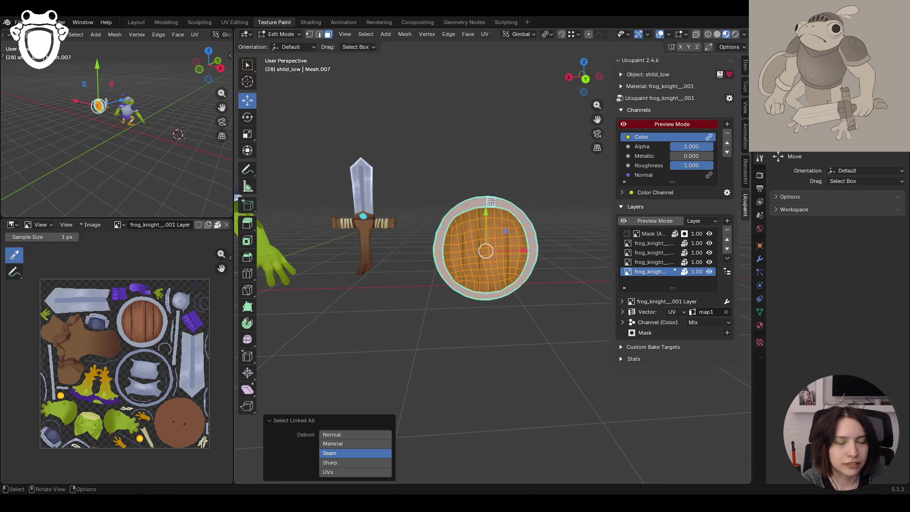
{"action": "left_click", "coordinate": [345, 462]}
Return to Texture Paint mode with the Paint Soft brush active
{"action": "left_click", "coordinate": [274, 35]}
{"action": "left_click", "coordinate": [283, 89]}
{"action": "left_click", "coordinate": [275, 40]}
{"action": "left_click", "coordinate": [284, 98]}
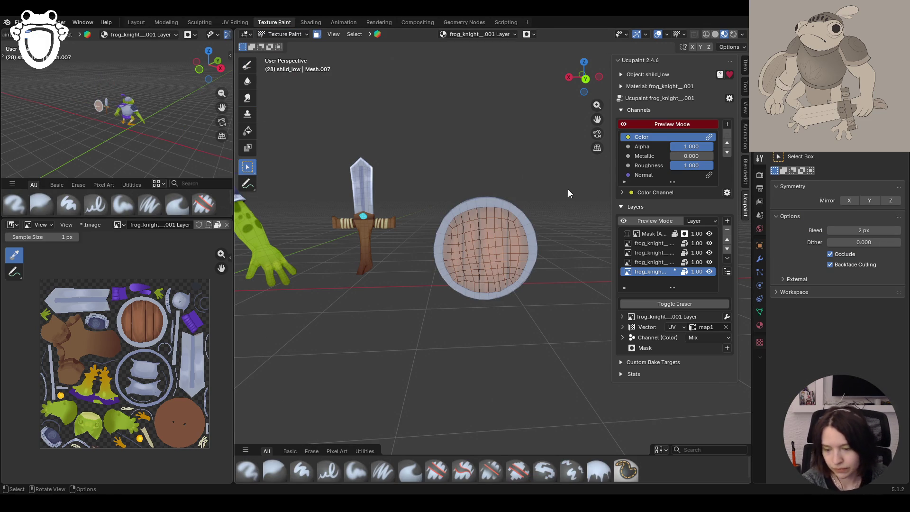
{"action": "scroll", "coordinate": [568, 193], "scroll_direction": "up", "scroll_amount": 3}
{"action": "key", "text": "e"}
{"action": "middle_click_drag", "start_coordinate": [433, 178], "coordinate": [431, 177]}
Paint light-blue highlights around the left, lower, top and right parts of the rim
{"action": "mouse_move", "coordinate": [396, 238]}
{"action": "left_mouse_down"}
{"action": "mouse_move", "coordinate": [392, 224]}
{"action": "mouse_move", "coordinate": [395, 244]}
{"action": "left_mouse_up"}
{"action": "left_click_drag", "start_coordinate": [402, 198], "coordinate": [404, 205]}
{"action": "mouse_move", "coordinate": [505, 326]}
{"action": "left_mouse_down"}
{"action": "mouse_move", "coordinate": [472, 327]}
{"action": "mouse_move", "coordinate": [534, 301]}
{"action": "mouse_move", "coordinate": [555, 268]}
{"action": "left_mouse_up"}
{"action": "mouse_move", "coordinate": [501, 153]}
{"action": "left_mouse_down"}
{"action": "mouse_move", "coordinate": [545, 171]}
{"action": "mouse_move", "coordinate": [534, 177]}
{"action": "mouse_move", "coordinate": [557, 213]}
{"action": "mouse_move", "coordinate": [479, 155]}
{"action": "left_mouse_up"}
{"action": "left_click_drag", "start_coordinate": [417, 183], "coordinate": [418, 180]}
{"action": "mouse_move", "coordinate": [401, 232]}
{"action": "left_mouse_down"}
{"action": "mouse_move", "coordinate": [436, 311]}
{"action": "mouse_move", "coordinate": [490, 333]}
{"action": "left_mouse_up"}
{"action": "middle_click_drag", "start_coordinate": [575, 349], "coordinate": [466, 256]}
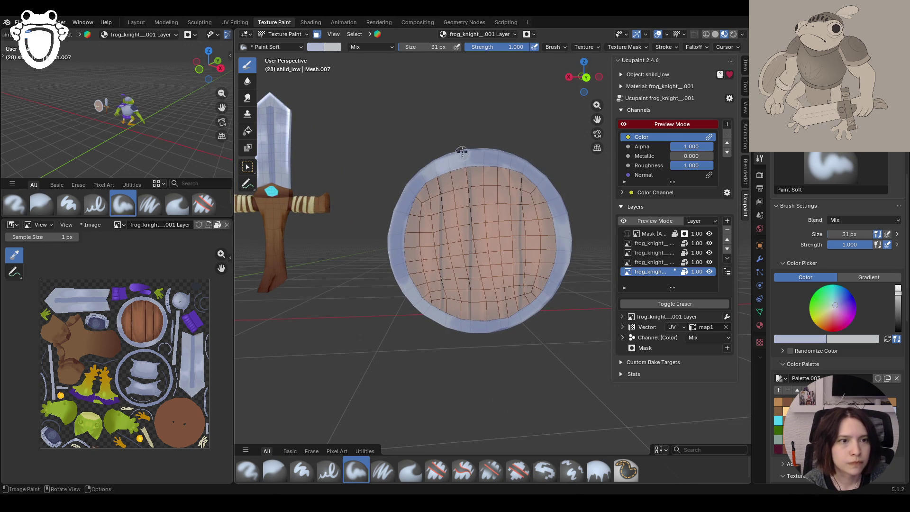
{"action": "mouse_move", "coordinate": [462, 151]}
{"action": "left_mouse_down"}
{"action": "mouse_move", "coordinate": [441, 170]}
{"action": "mouse_move", "coordinate": [569, 241]}
{"action": "mouse_move", "coordinate": [555, 237]}
{"action": "left_mouse_up"}
{"action": "left_click_drag", "start_coordinate": [573, 247], "coordinate": [566, 245]}
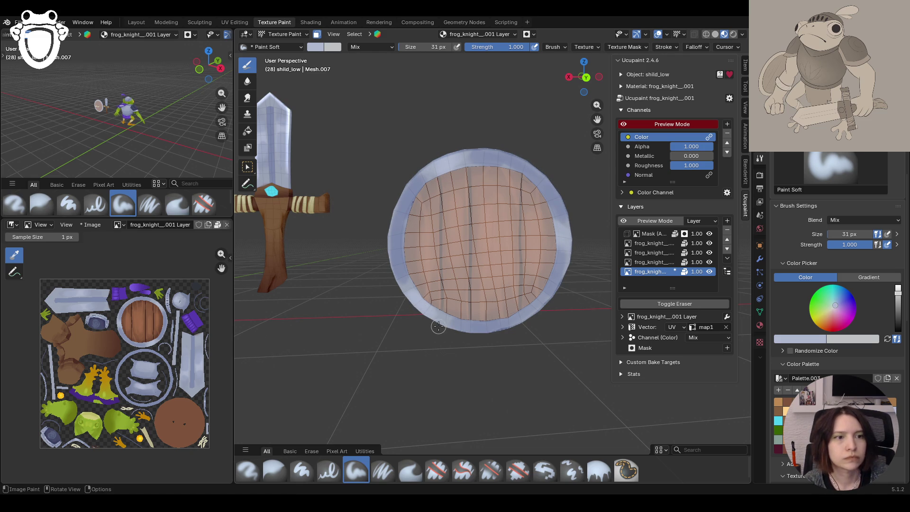
Toggle face masking off and on, paint smooth top and bottom rim highlights, then hide layer three
{"action": "left_click", "coordinate": [318, 36]}
{"action": "mouse_move", "coordinate": [362, 167]}
{"action": "middle_mouse_down"}
{"action": "mouse_move", "coordinate": [370, 188]}
{"action": "mouse_move", "coordinate": [362, 171]}
{"action": "middle_mouse_up"}
{"action": "scroll", "coordinate": [367, 176], "scroll_direction": "down", "scroll_amount": 5}
{"action": "left_click", "coordinate": [317, 34]}
{"action": "mouse_move", "coordinate": [406, 211]}
{"action": "middle_mouse_down"}
{"action": "mouse_move", "coordinate": [424, 236]}
{"action": "mouse_move", "coordinate": [442, 214]}
{"action": "middle_mouse_up"}
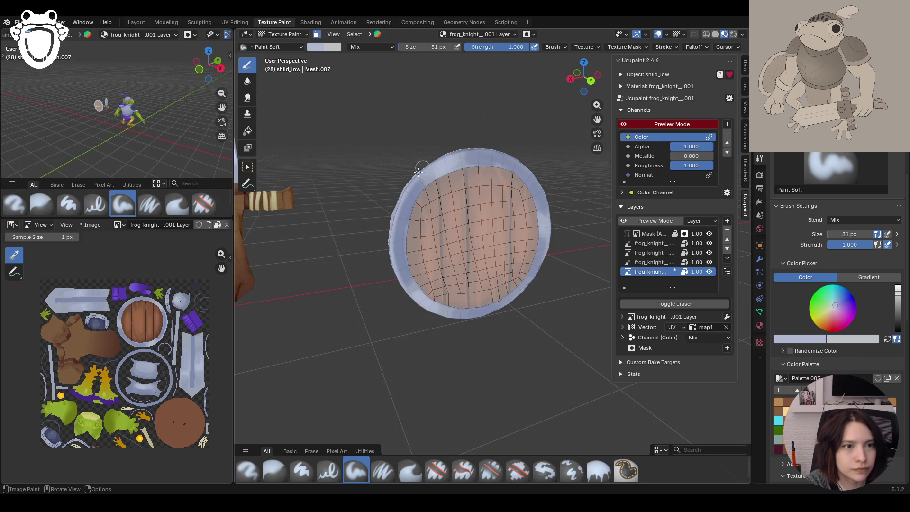
{"action": "mouse_move", "coordinate": [502, 149]}
{"action": "middle_mouse_down"}
{"action": "mouse_move", "coordinate": [511, 101]}
{"action": "mouse_move", "coordinate": [483, 95]}
{"action": "middle_mouse_up"}
{"action": "mouse_move", "coordinate": [464, 143]}
{"action": "left_mouse_down"}
{"action": "mouse_move", "coordinate": [490, 138]}
{"action": "mouse_move", "coordinate": [546, 172]}
{"action": "mouse_move", "coordinate": [564, 209]}
{"action": "mouse_move", "coordinate": [562, 233]}
{"action": "mouse_move", "coordinate": [542, 271]}
{"action": "mouse_move", "coordinate": [545, 307]}
{"action": "mouse_move", "coordinate": [530, 322]}
{"action": "mouse_move", "coordinate": [569, 273]}
{"action": "mouse_move", "coordinate": [557, 288]}
{"action": "left_mouse_up"}
{"action": "mouse_move", "coordinate": [473, 325]}
{"action": "left_mouse_down"}
{"action": "mouse_move", "coordinate": [451, 319]}
{"action": "mouse_move", "coordinate": [532, 331]}
{"action": "mouse_move", "coordinate": [495, 332]}
{"action": "mouse_move", "coordinate": [439, 311]}
{"action": "left_mouse_up"}
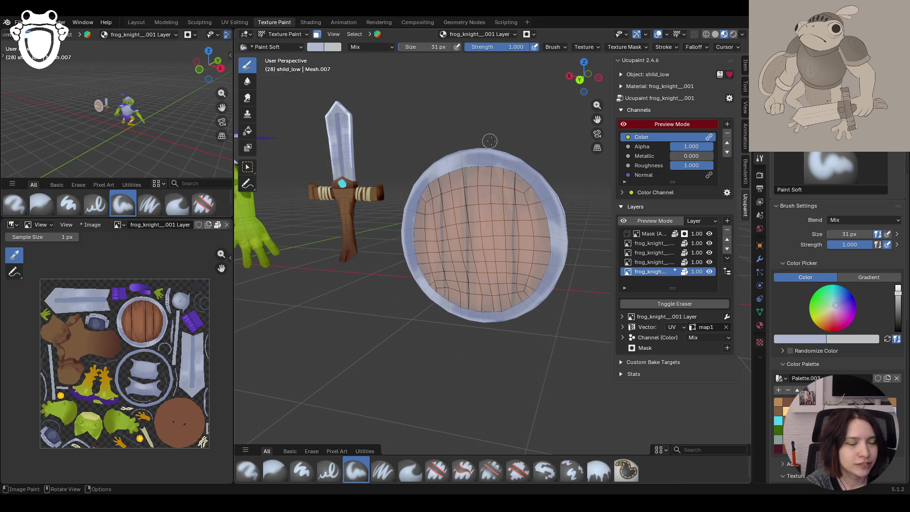
{"action": "middle_click_drag", "start_coordinate": [440, 254], "coordinate": [474, 251]}
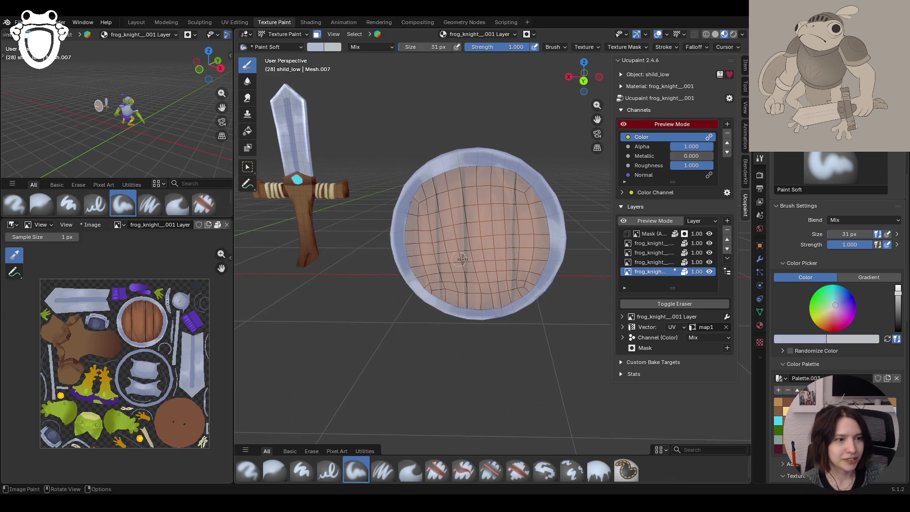
{"action": "left_click", "coordinate": [712, 252]}
Re-show layer three, paint darker strokes on the light layer's rim, then disable face masking
{"action": "left_click", "coordinate": [713, 253]}
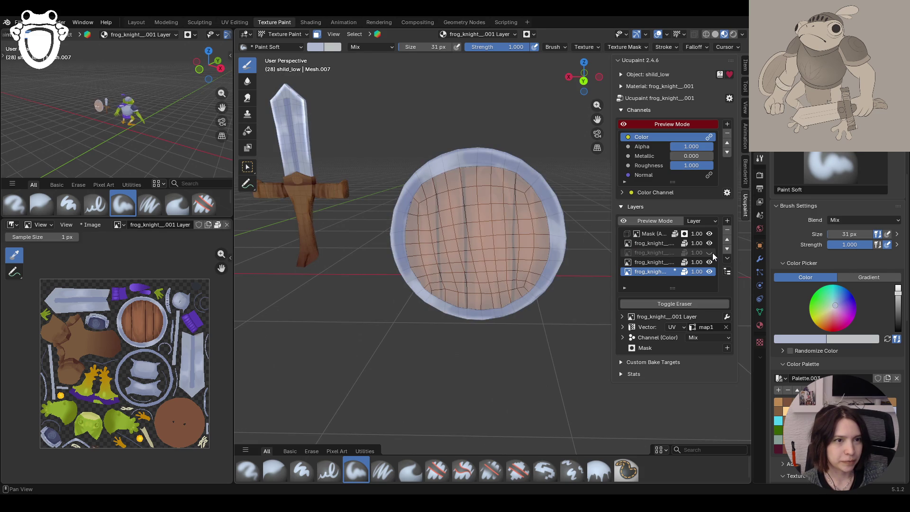
{"action": "left_click", "coordinate": [653, 262]}
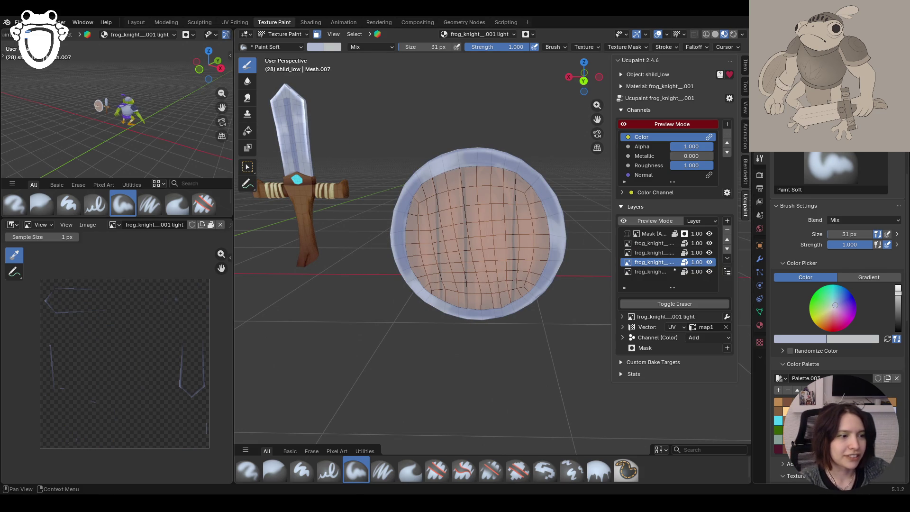
{"action": "left_click", "coordinate": [899, 301]}
{"action": "mouse_move", "coordinate": [423, 162]}
{"action": "left_mouse_down"}
{"action": "mouse_move", "coordinate": [463, 151]}
{"action": "mouse_move", "coordinate": [446, 169]}
{"action": "mouse_move", "coordinate": [437, 158]}
{"action": "mouse_move", "coordinate": [475, 144]}
{"action": "mouse_move", "coordinate": [462, 150]}
{"action": "left_mouse_up"}
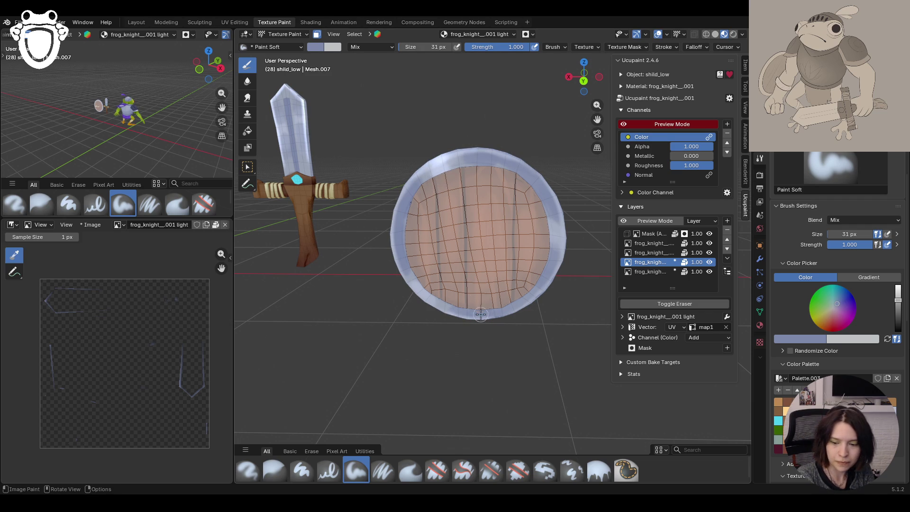
{"action": "left_click_drag", "start_coordinate": [477, 312], "coordinate": [500, 320]}
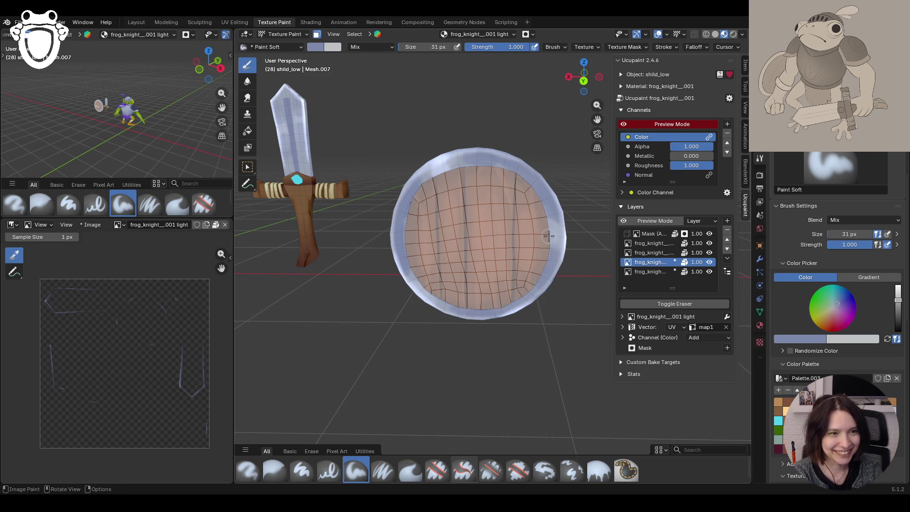
{"action": "left_click", "coordinate": [316, 35]}
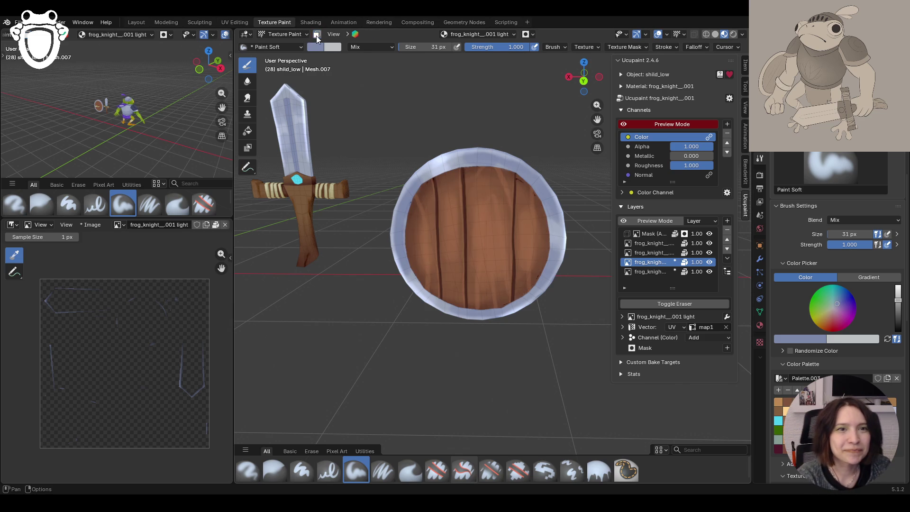
Make the bottom Ucupaint paint layer active and pick a lighter lavender paint colour
{"action": "mouse_move", "coordinate": [360, 199]}
{"action": "middle_mouse_down"}
{"action": "mouse_move", "coordinate": [451, 166]}
{"action": "mouse_move", "coordinate": [427, 167]}
{"action": "middle_mouse_up"}
{"action": "left_click", "coordinate": [665, 274]}
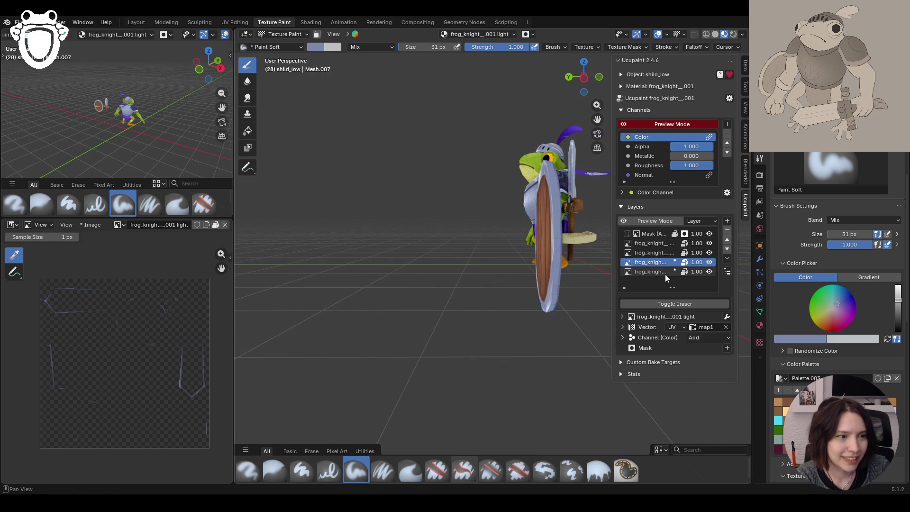
{"action": "left_click", "coordinate": [897, 418]}
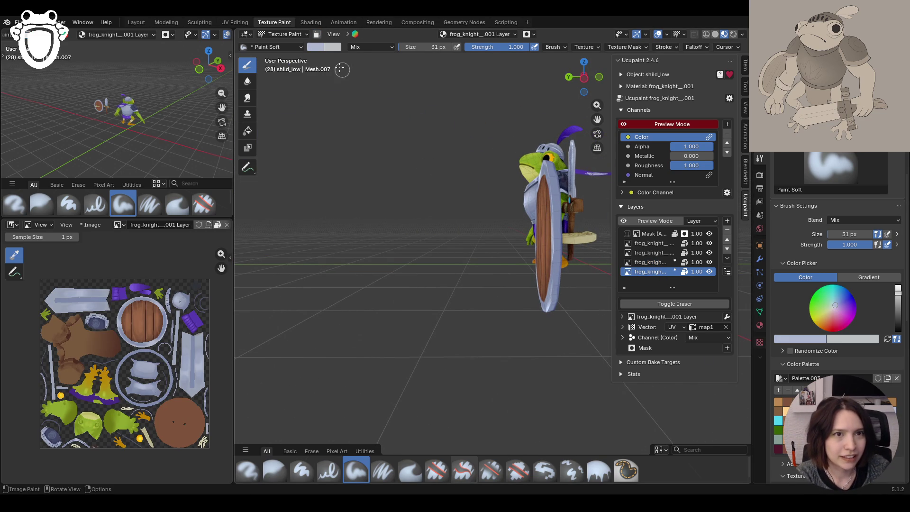
Select all linked shield geometry in Edit Mode with Ctrl+L, then return to Object Mode
{"action": "left_click", "coordinate": [285, 34]}
{"action": "left_click", "coordinate": [298, 58]}
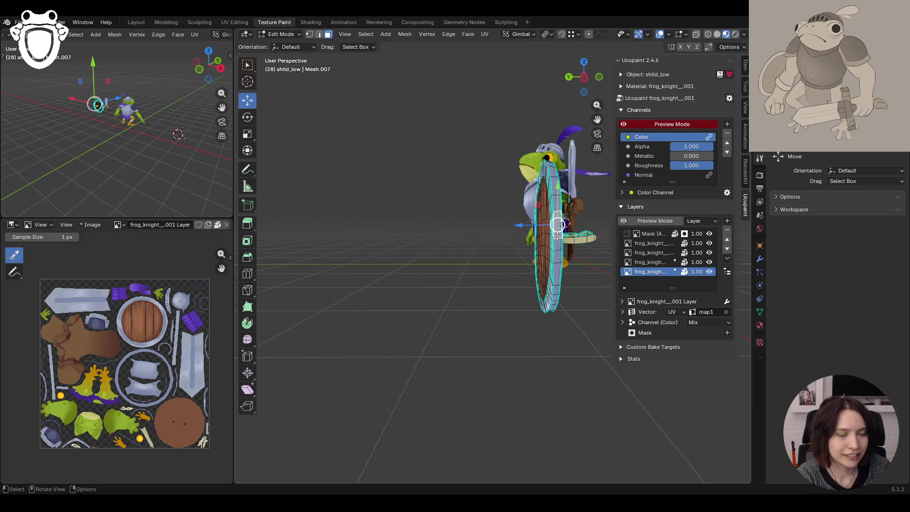
{"action": "key", "text": "ctrl+l"}
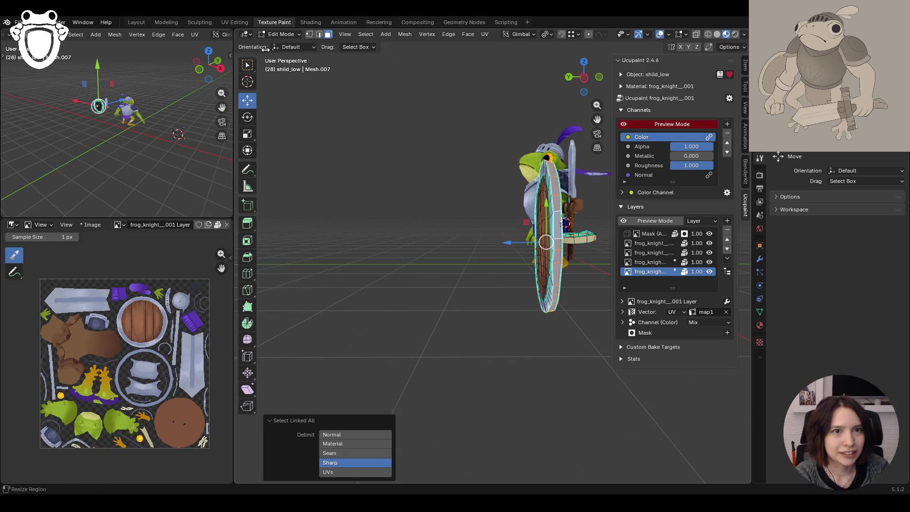
{"action": "left_click", "coordinate": [282, 34]}
{"action": "left_click", "coordinate": [289, 45]}
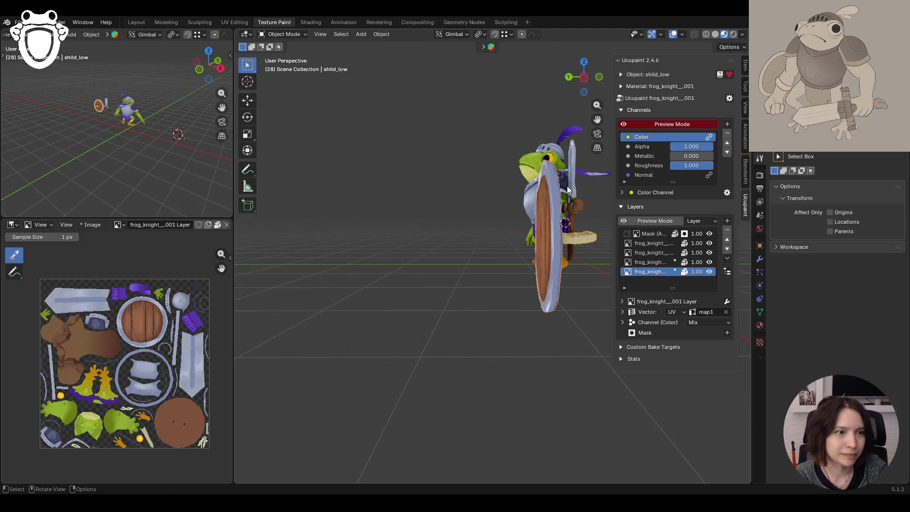
Switch the shield back to Texture Paint and isolate it in local view
{"action": "left_click", "coordinate": [285, 35]}
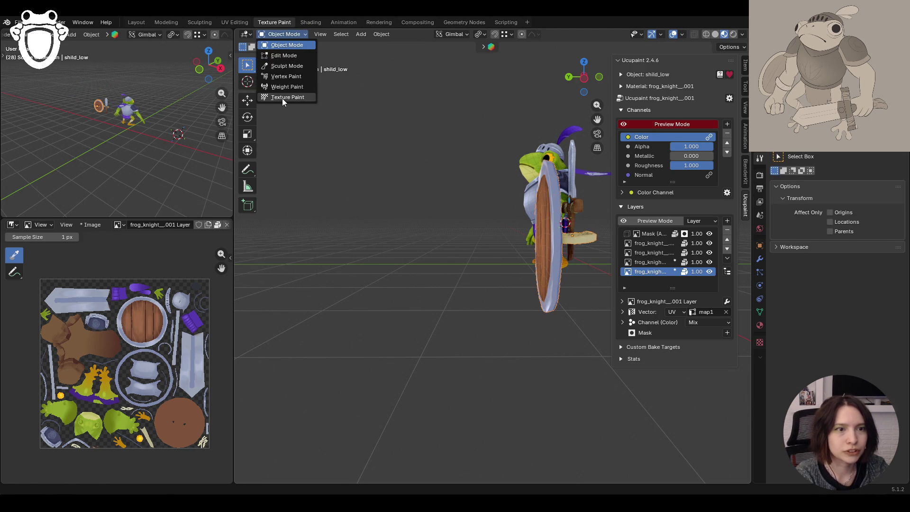
{"action": "left_click", "coordinate": [284, 97]}
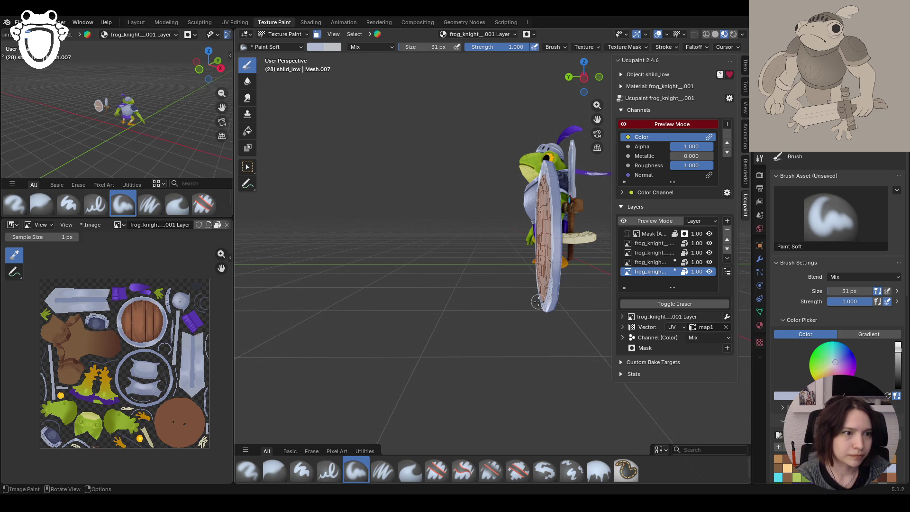
{"action": "key", "text": "KP_Divide"}
Orbit around the shield to inspect its painted wood from above, the side and the front
{"action": "middle_click_drag", "start_coordinate": [431, 153], "coordinate": [650, 265]}
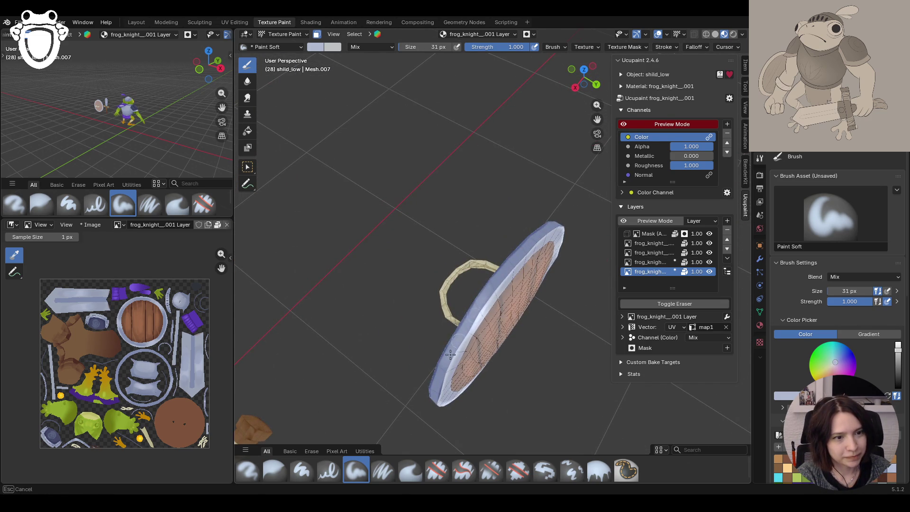
{"action": "mouse_move", "coordinate": [524, 240]}
{"action": "middle_mouse_down"}
{"action": "mouse_move", "coordinate": [519, 350]}
{"action": "mouse_move", "coordinate": [545, 365]}
{"action": "mouse_move", "coordinate": [540, 354]}
{"action": "middle_mouse_up"}
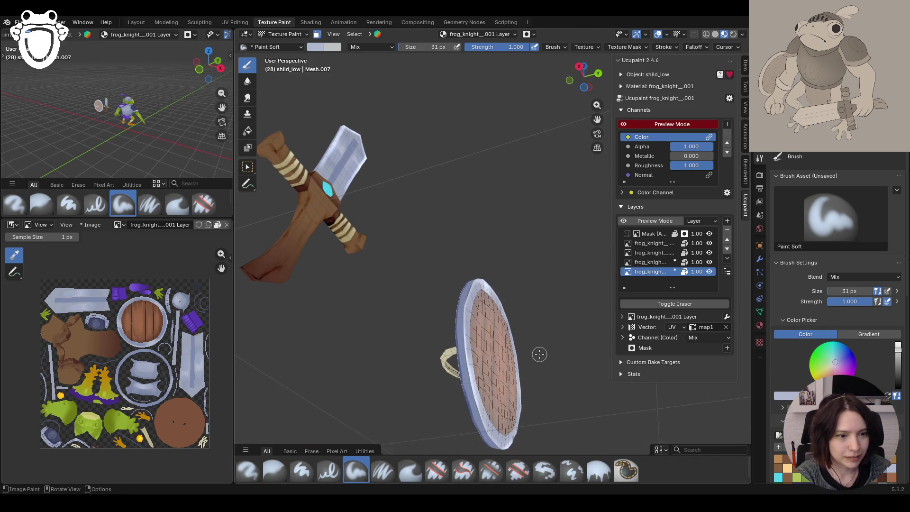
{"action": "mouse_move", "coordinate": [468, 378]}
{"action": "middle_mouse_down"}
{"action": "mouse_move", "coordinate": [419, 370]}
{"action": "mouse_move", "coordinate": [489, 409]}
{"action": "middle_mouse_up"}
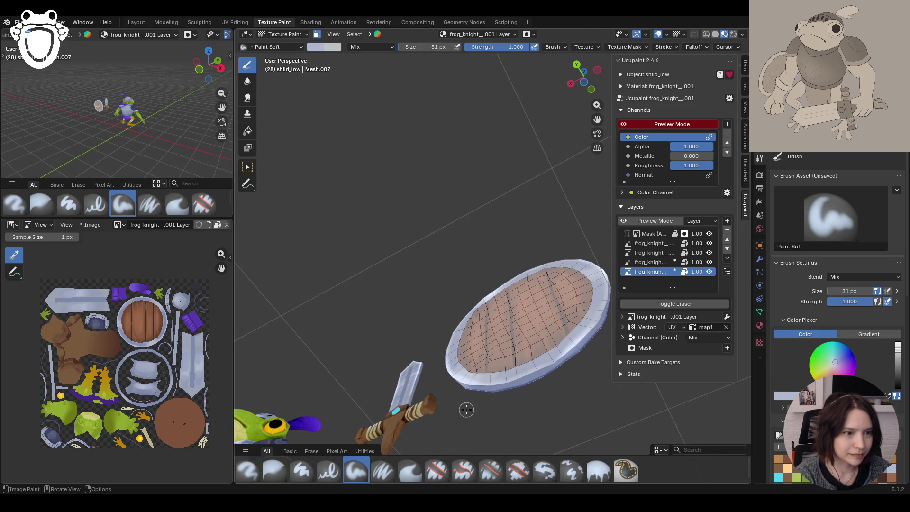
{"action": "middle_click_drag", "start_coordinate": [429, 321], "coordinate": [395, 242]}
{"action": "scroll", "coordinate": [408, 232], "scroll_direction": "down", "scroll_amount": 5}
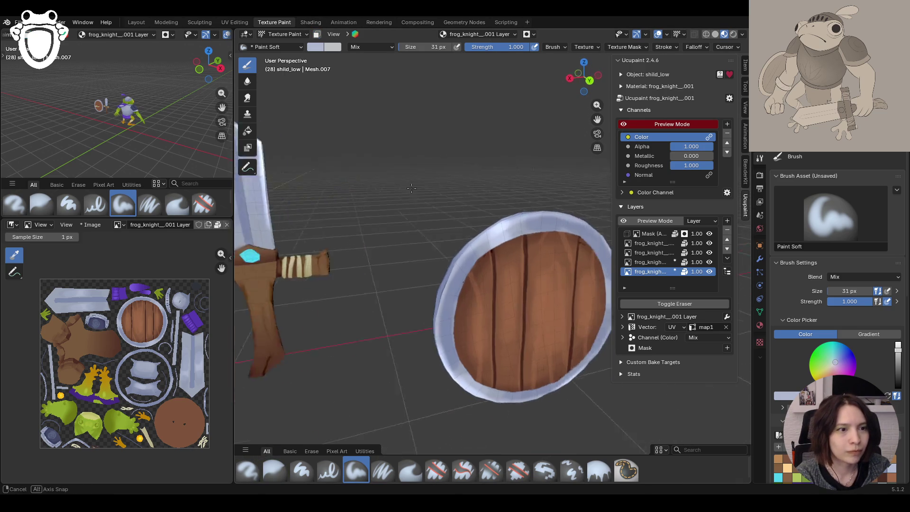
{"action": "middle_click_drag", "start_coordinate": [441, 213], "coordinate": [457, 205]}
Save knight_rig.blend and frame the shield in the view
{"action": "key", "text": "ctrl+s"}
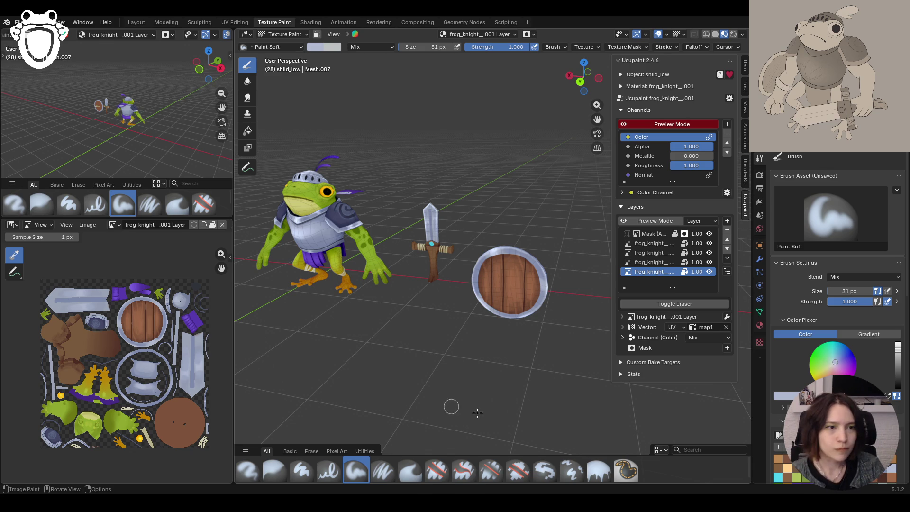
{"action": "mouse_move", "coordinate": [545, 366]}
{"action": "middle_mouse_down"}
{"action": "mouse_move", "coordinate": [560, 361]}
{"action": "mouse_move", "coordinate": [391, 345]}
{"action": "mouse_move", "coordinate": [381, 362]}
{"action": "mouse_move", "coordinate": [496, 226]}
{"action": "middle_mouse_up"}
{"action": "key", "text": "KP_Decimal"}
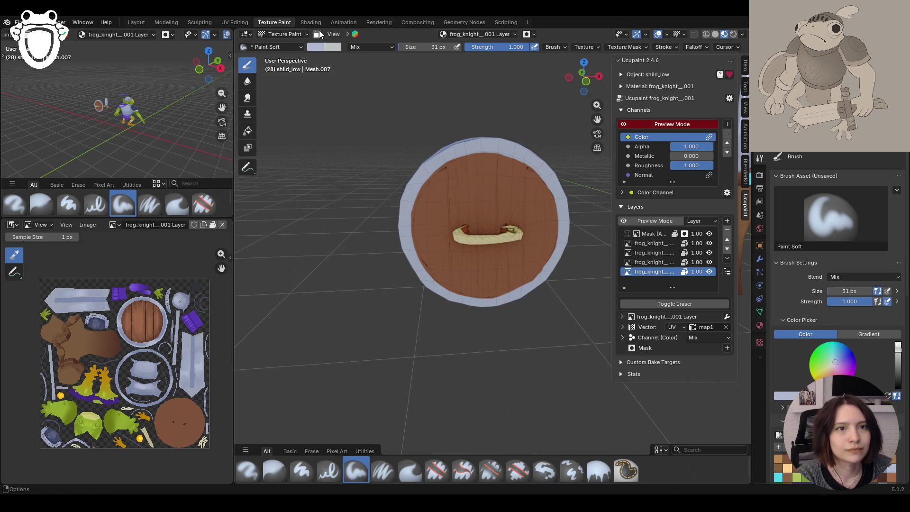
Angle the view onto the shield's back, centre it, and bring up the viewport mode dropdown
{"action": "left_click", "coordinate": [298, 33]}
{"action": "left_click", "coordinate": [298, 33]}
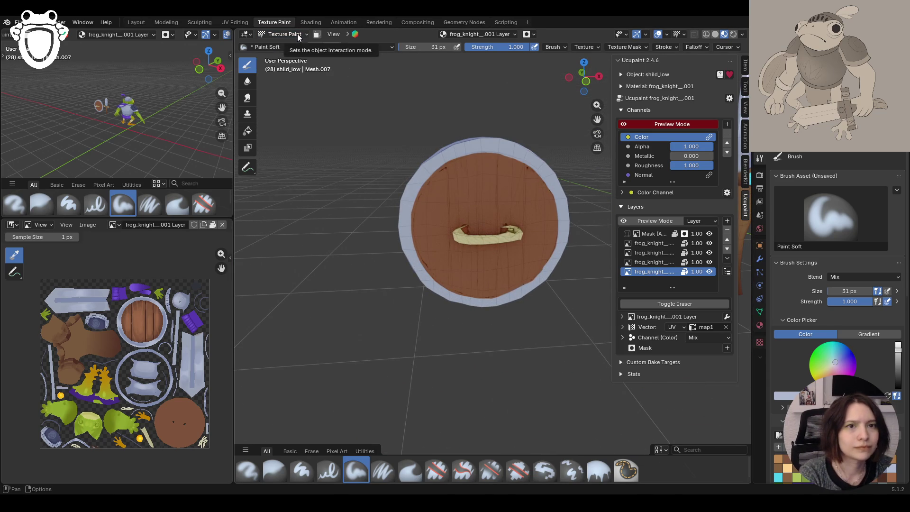
{"action": "mouse_move", "coordinate": [357, 119]}
{"action": "middle_mouse_down"}
{"action": "mouse_move", "coordinate": [294, 128]}
{"action": "mouse_move", "coordinate": [372, 155]}
{"action": "mouse_move", "coordinate": [341, 147]}
{"action": "mouse_move", "coordinate": [365, 160]}
{"action": "mouse_move", "coordinate": [362, 152]}
{"action": "middle_mouse_up"}
{"action": "mouse_move", "coordinate": [286, 59]}
{"action": "middle_mouse_down"}
{"action": "mouse_move", "coordinate": [416, 137]}
{"action": "mouse_move", "coordinate": [520, 148]}
{"action": "mouse_move", "coordinate": [543, 126]}
{"action": "mouse_move", "coordinate": [590, 118]}
{"action": "middle_mouse_up"}
{"action": "left_click_drag", "start_coordinate": [591, 118], "coordinate": [759, 102]}
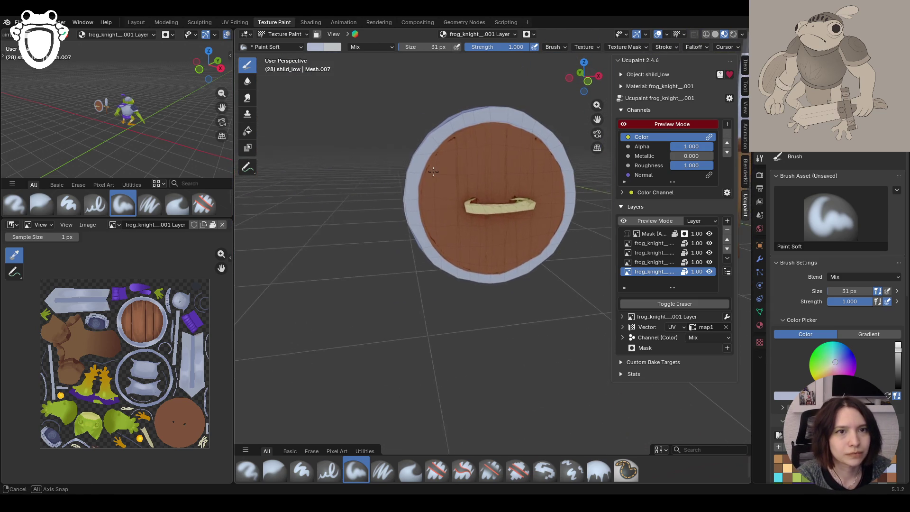
{"action": "left_click", "coordinate": [296, 35]}
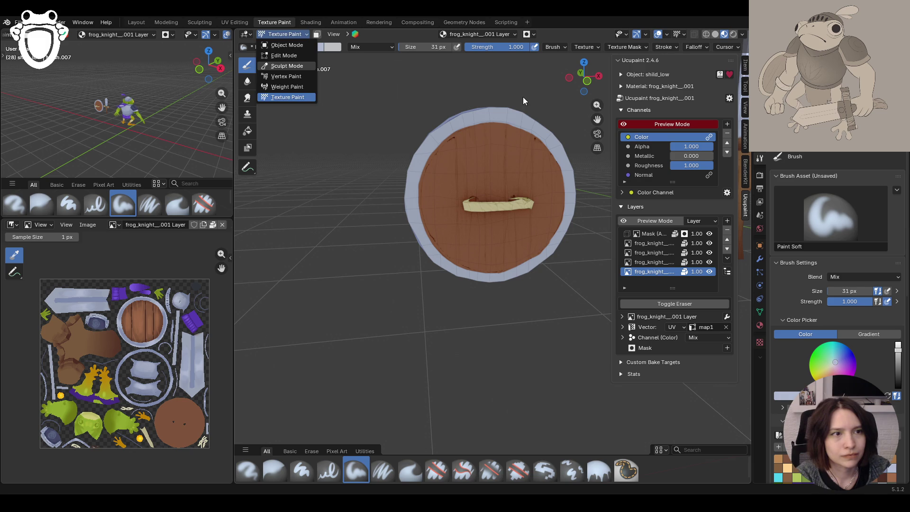
Enter Edit Mode, select all linked shield geometry with Ctrl+L, and return to Texture Paint
{"action": "left_click", "coordinate": [284, 34]}
{"action": "left_click", "coordinate": [287, 56]}
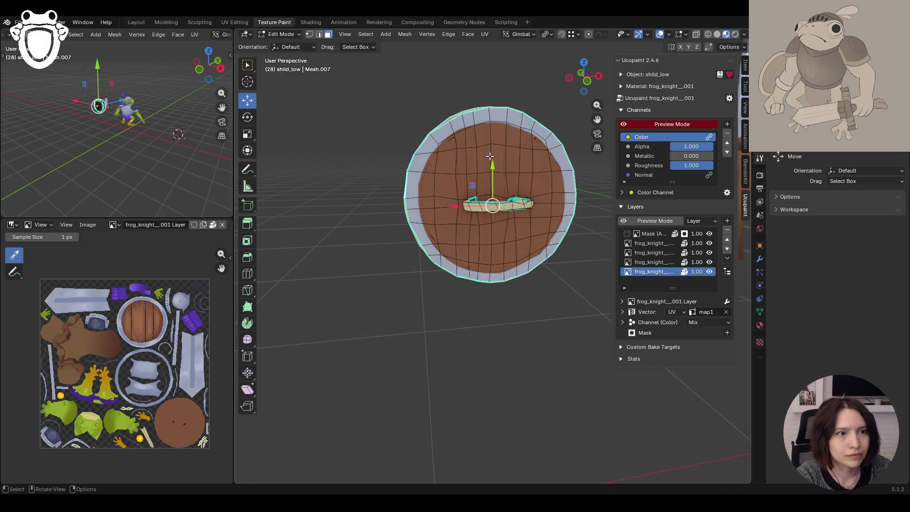
{"action": "key", "text": "ctrl+l"}
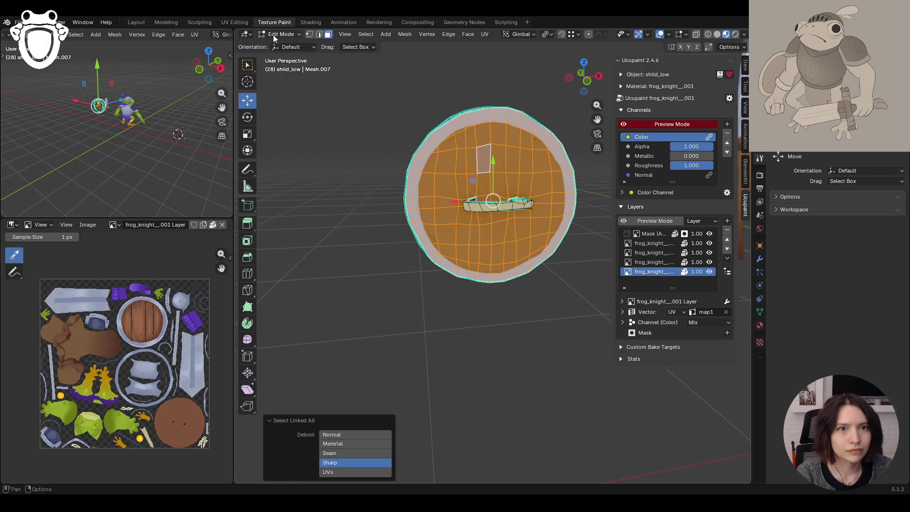
{"action": "left_click", "coordinate": [273, 36]}
{"action": "left_click", "coordinate": [292, 97]}
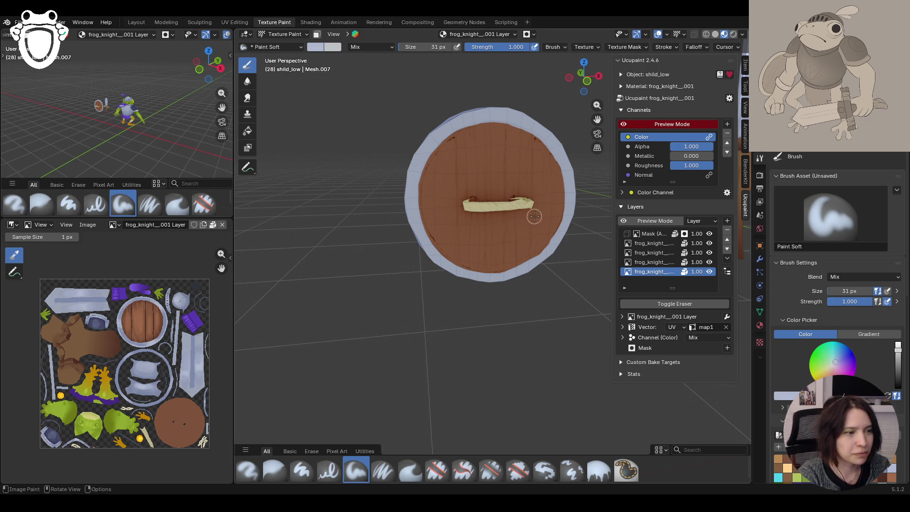
{"action": "key", "text": "s"}
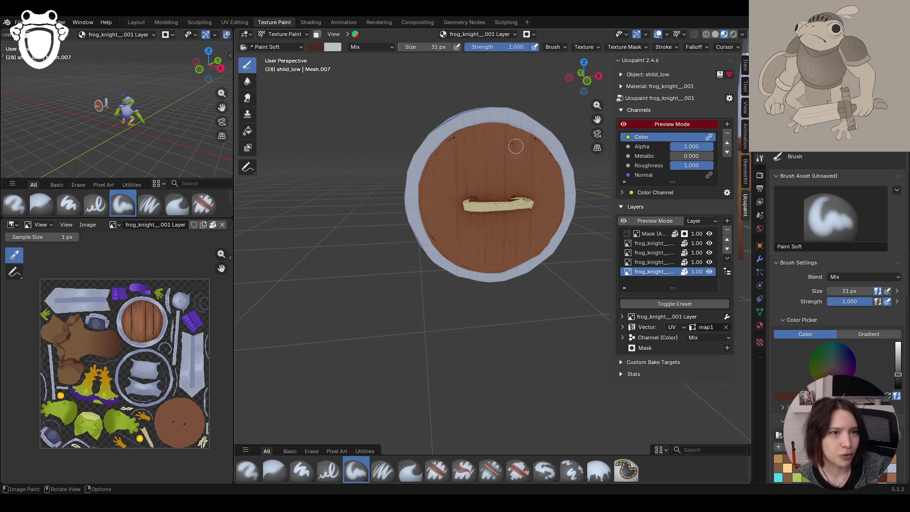
{"action": "mouse_move", "coordinate": [501, 129]}
{"action": "left_mouse_down"}
{"action": "mouse_move", "coordinate": [438, 144]}
{"action": "mouse_move", "coordinate": [424, 180]}
{"action": "mouse_move", "coordinate": [423, 242]}
{"action": "left_mouse_up"}
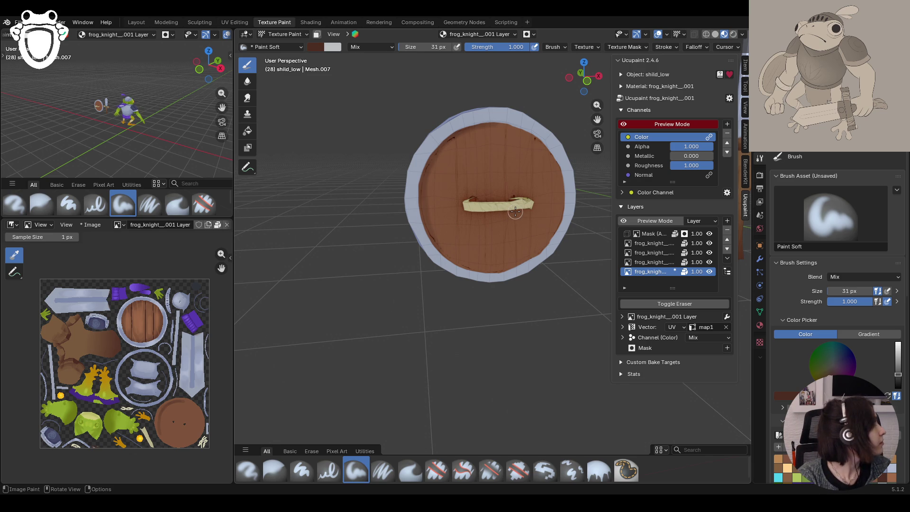
{"action": "mouse_move", "coordinate": [516, 212]}
{"action": "middle_mouse_down"}
{"action": "mouse_move", "coordinate": [475, 192]}
{"action": "mouse_move", "coordinate": [488, 211]}
{"action": "mouse_move", "coordinate": [474, 209]}
{"action": "mouse_move", "coordinate": [485, 213]}
{"action": "middle_mouse_up"}
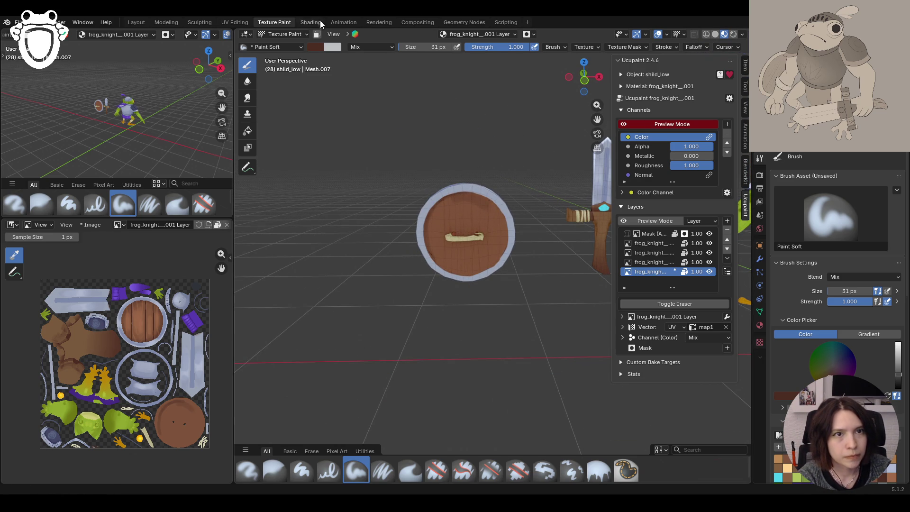
{"action": "left_click", "coordinate": [318, 34]}
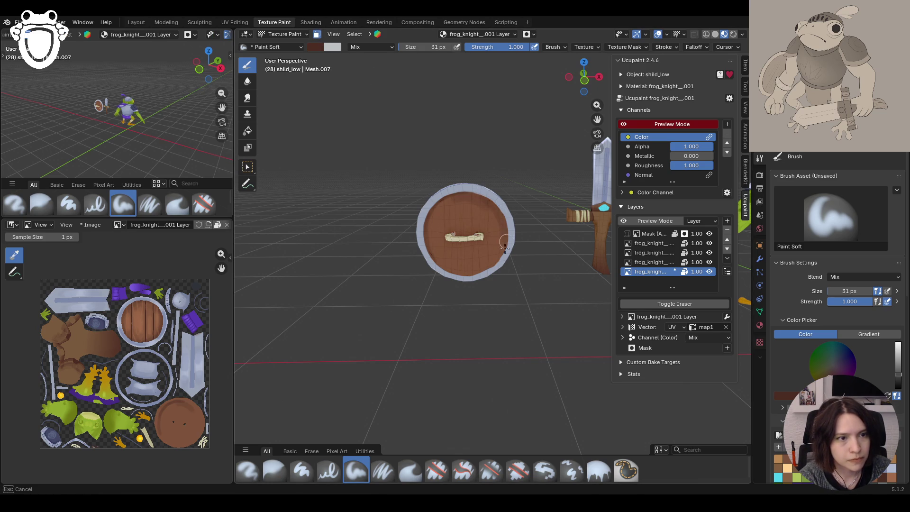
{"action": "mouse_move", "coordinate": [480, 272]}
{"action": "left_mouse_down"}
{"action": "mouse_move", "coordinate": [469, 273]}
{"action": "mouse_move", "coordinate": [467, 214]}
{"action": "mouse_move", "coordinate": [447, 199]}
{"action": "mouse_move", "coordinate": [428, 245]}
{"action": "mouse_move", "coordinate": [451, 272]}
{"action": "mouse_move", "coordinate": [484, 278]}
{"action": "mouse_move", "coordinate": [512, 266]}
{"action": "left_mouse_up"}
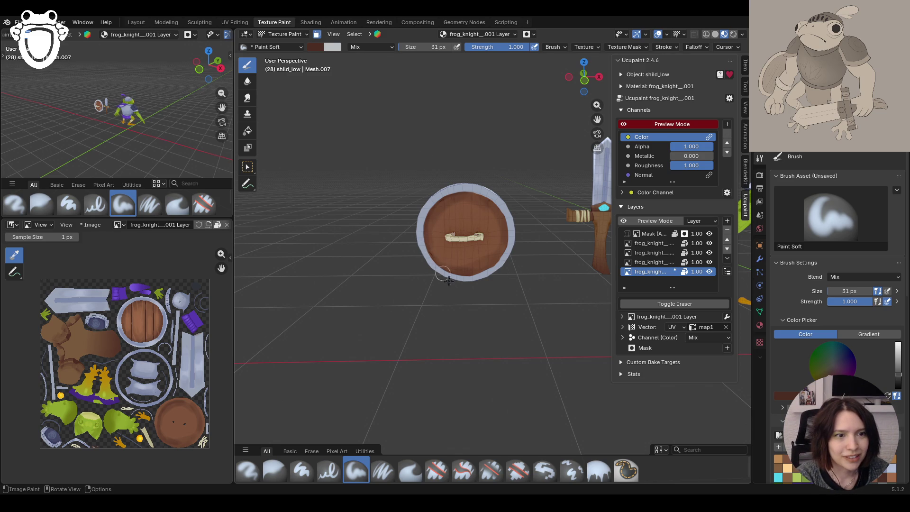
{"action": "left_click_drag", "start_coordinate": [434, 251], "coordinate": [465, 280]}
{"action": "middle_click_drag", "start_coordinate": [476, 273], "coordinate": [462, 258]}
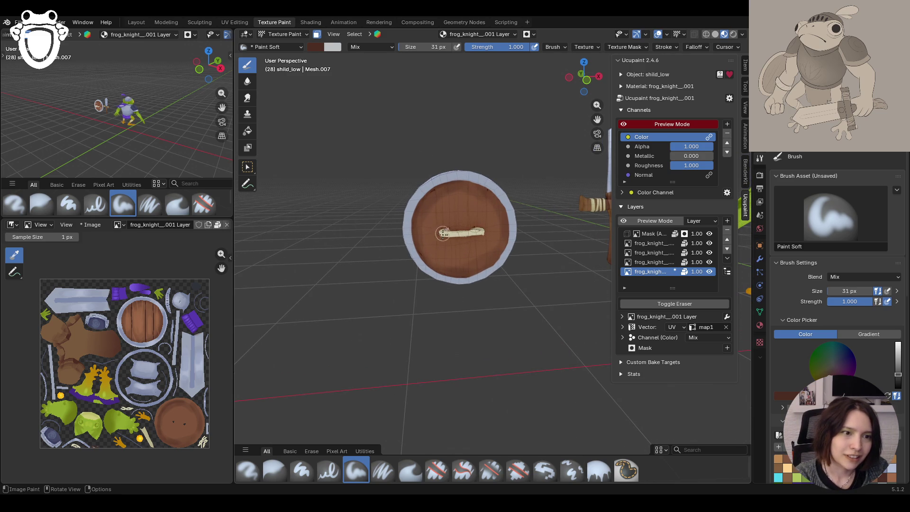
{"action": "left_click_drag", "start_coordinate": [444, 233], "coordinate": [506, 252]}
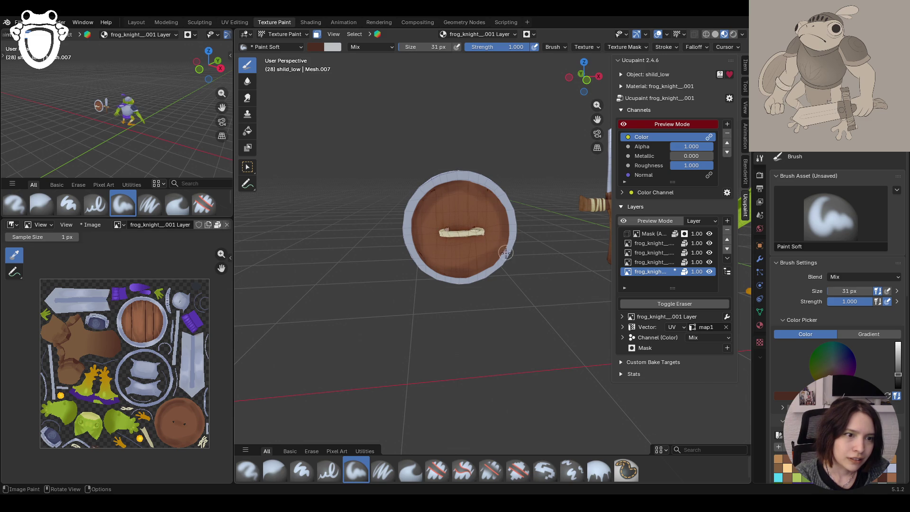
{"action": "middle_click_drag", "start_coordinate": [490, 259], "coordinate": [365, 242]}
{"action": "middle_click_drag", "start_coordinate": [417, 227], "coordinate": [297, 222]}
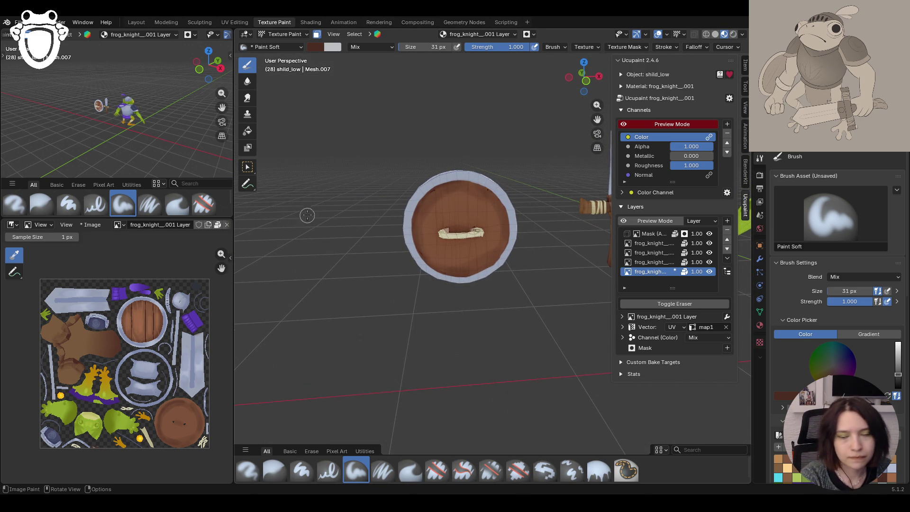
{"action": "scroll", "coordinate": [402, 213], "scroll_direction": "up", "scroll_amount": 6}
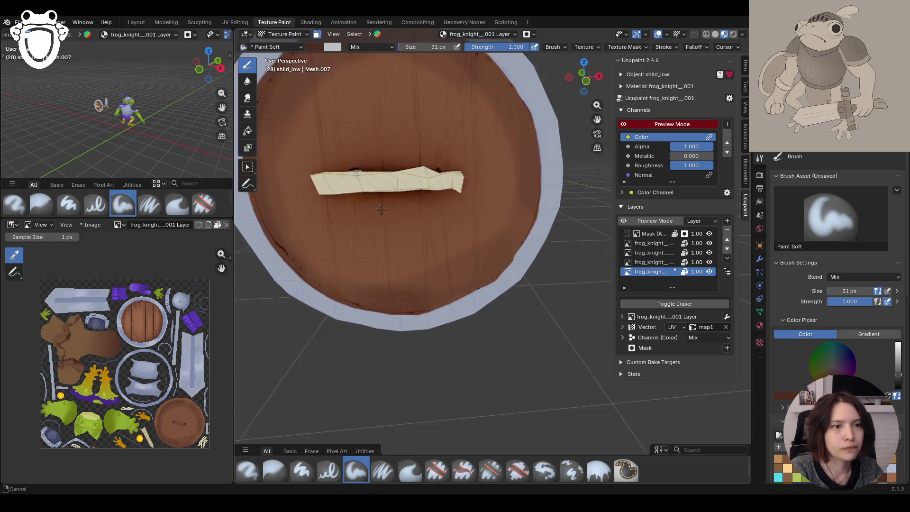
{"action": "scroll", "coordinate": [498, 190], "scroll_direction": "down", "scroll_amount": 3}
{"action": "left_click_drag", "start_coordinate": [598, 125], "coordinate": [462, 234]}
Switch to the Paint Hard Pressure brush and paint a dark vertical plank seam down the shield
{"action": "left_click", "coordinate": [383, 471]}
{"action": "left_click", "coordinate": [329, 471]}
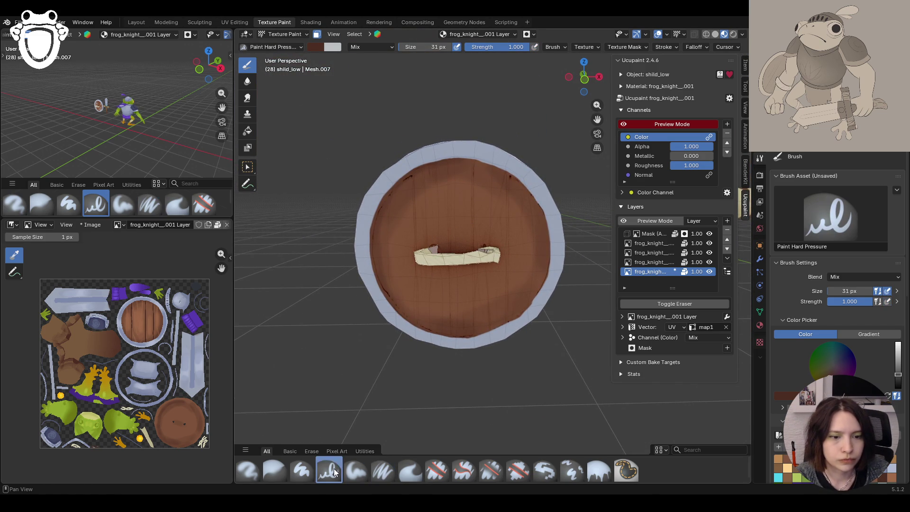
{"action": "mouse_move", "coordinate": [430, 246]}
{"action": "middle_mouse_down"}
{"action": "mouse_move", "coordinate": [441, 249]}
{"action": "mouse_move", "coordinate": [431, 252]}
{"action": "middle_mouse_up"}
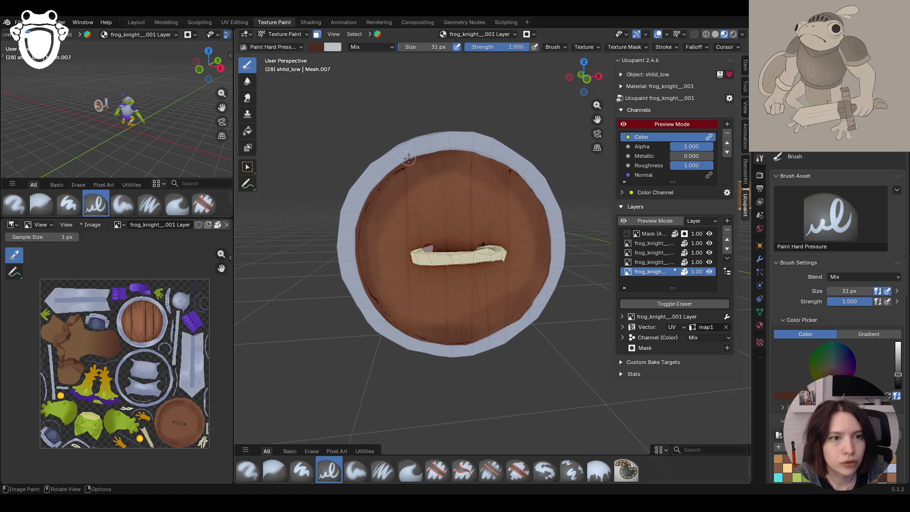
{"action": "left_click_drag", "start_coordinate": [404, 156], "coordinate": [412, 334]}
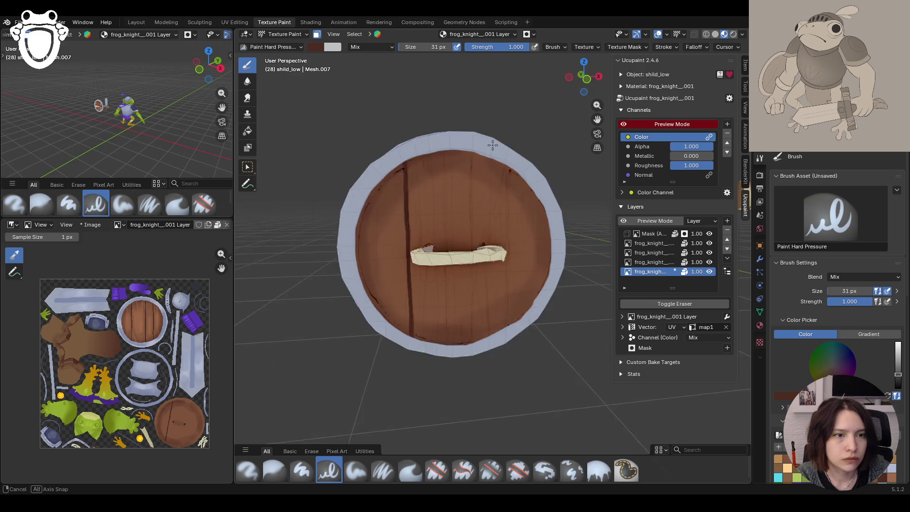
{"action": "scroll", "coordinate": [457, 121], "scroll_direction": "up", "scroll_amount": 5}
{"action": "scroll", "coordinate": [457, 121], "scroll_direction": "down", "scroll_amount": 5}
Paint two more dark plank seams toward the right, then reselect the Paint Soft brush
{"action": "middle_click_drag", "start_coordinate": [457, 120], "coordinate": [495, 142]}
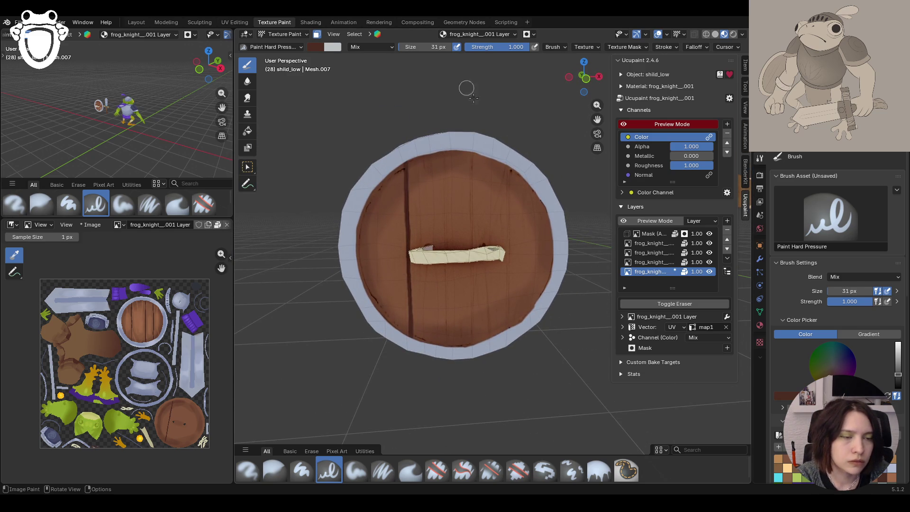
{"action": "left_click_drag", "start_coordinate": [507, 161], "coordinate": [509, 337]}
{"action": "left_click_drag", "start_coordinate": [472, 143], "coordinate": [471, 240]}
{"action": "left_click_drag", "start_coordinate": [474, 272], "coordinate": [473, 373]}
{"action": "mouse_move", "coordinate": [464, 350]}
{"action": "middle_mouse_down"}
{"action": "mouse_move", "coordinate": [328, 346]}
{"action": "mouse_move", "coordinate": [463, 339]}
{"action": "middle_mouse_up"}
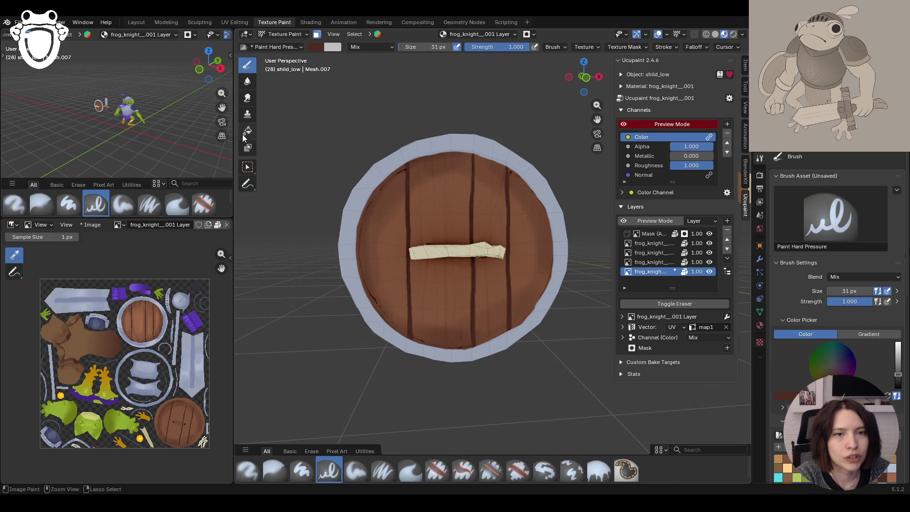
{"action": "left_click", "coordinate": [356, 471]}
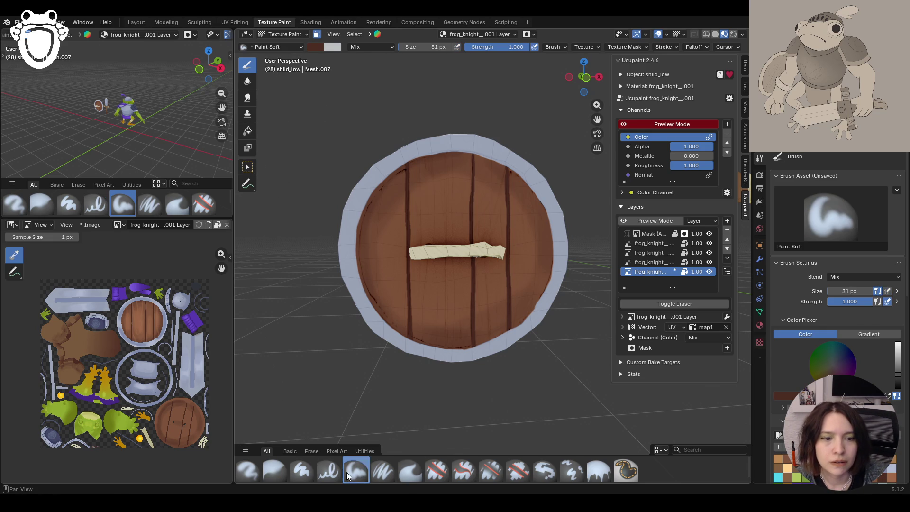
Reframe the shield in local view, sample a lighter wood-brown and choose Paint Soft Pressure
{"action": "scroll", "coordinate": [436, 190], "scroll_direction": "down", "scroll_amount": 6}
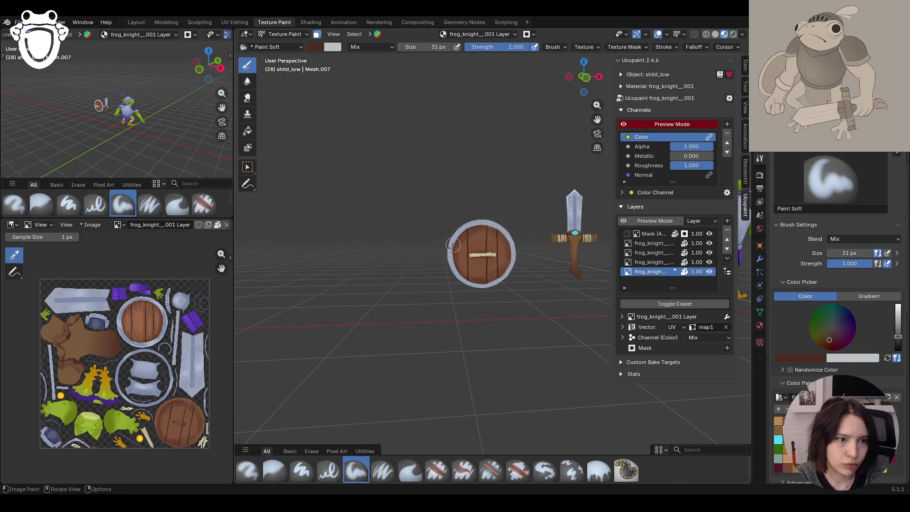
{"action": "mouse_move", "coordinate": [473, 233]}
{"action": "left_mouse_down"}
{"action": "mouse_move", "coordinate": [502, 266]}
{"action": "mouse_move", "coordinate": [481, 282]}
{"action": "mouse_move", "coordinate": [474, 275]}
{"action": "mouse_move", "coordinate": [482, 283]}
{"action": "left_mouse_up"}
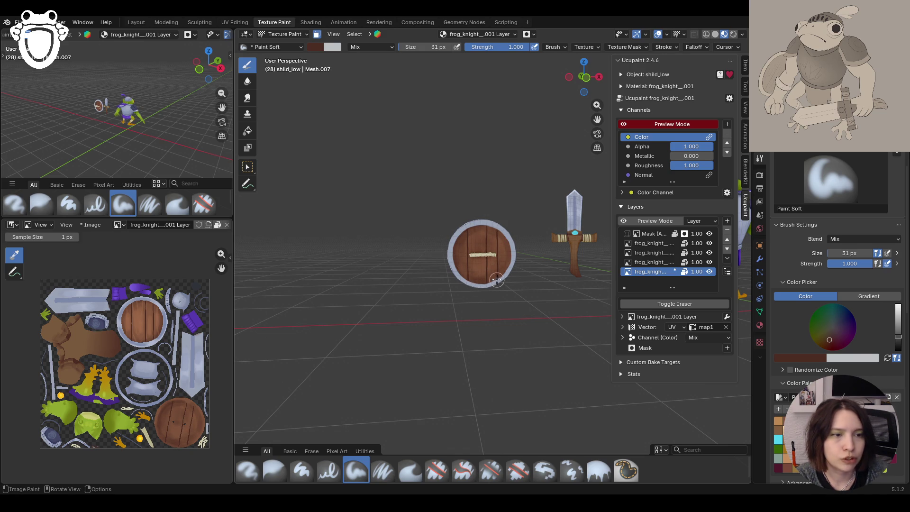
{"action": "key", "text": "KP_Divide"}
{"action": "key", "text": "KP_Divide"}
{"action": "key", "text": "KP_Decimal"}
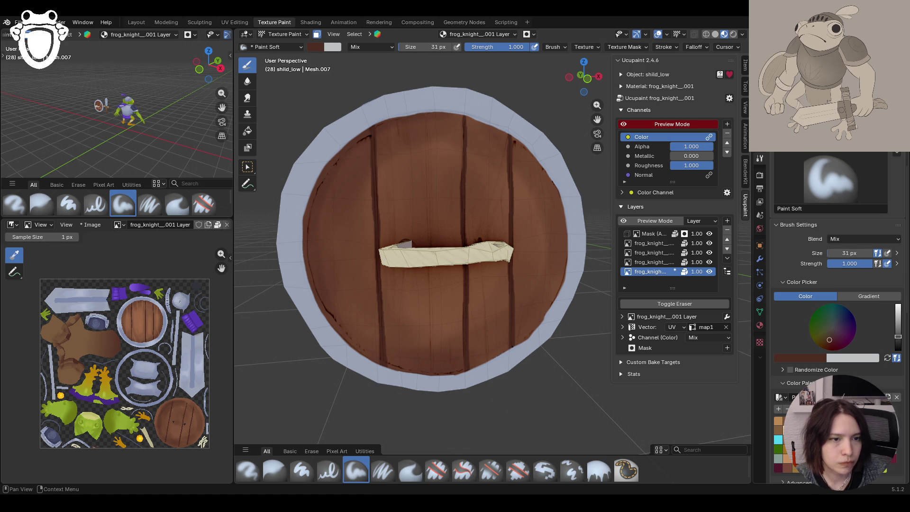
{"action": "key", "text": "s"}
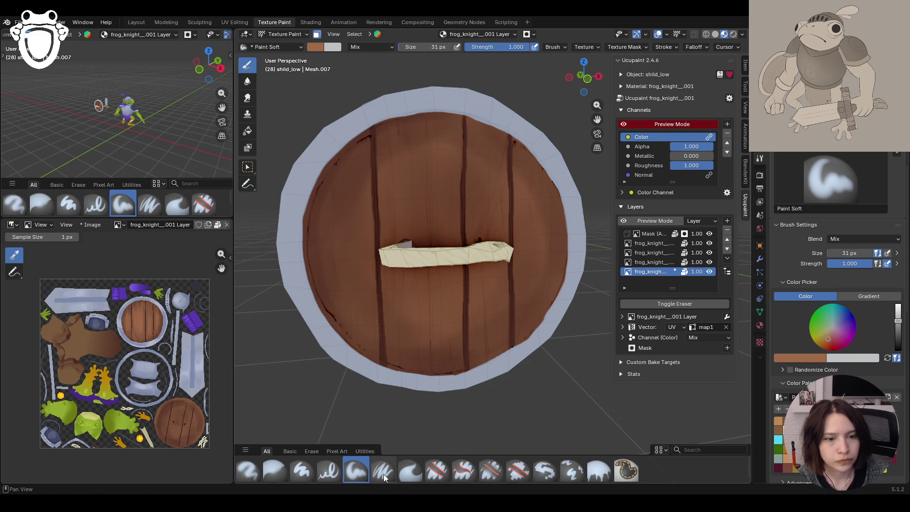
{"action": "left_click", "coordinate": [383, 471]}
Paint lighter brown grain streaks down the left, middle and right planks, then select another Ucupaint layer
{"action": "left_click_drag", "start_coordinate": [367, 129], "coordinate": [365, 219]}
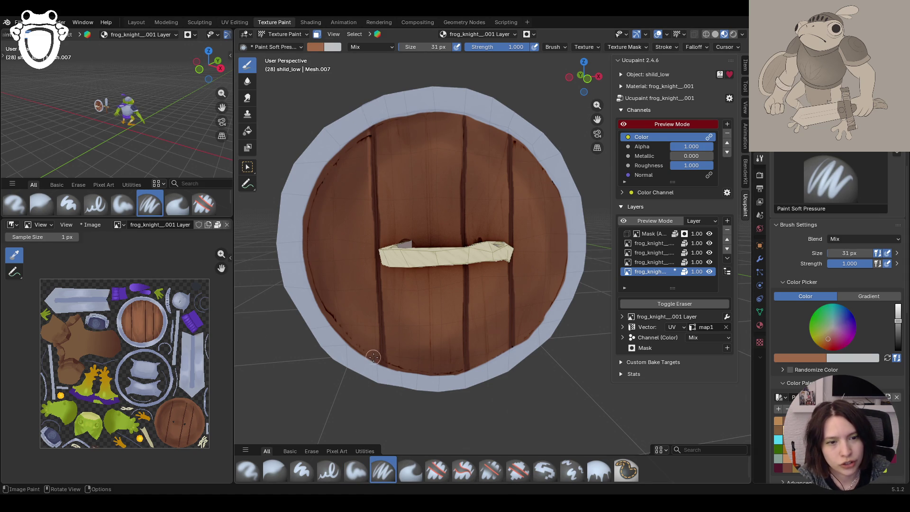
{"action": "left_click_drag", "start_coordinate": [380, 368], "coordinate": [370, 208]}
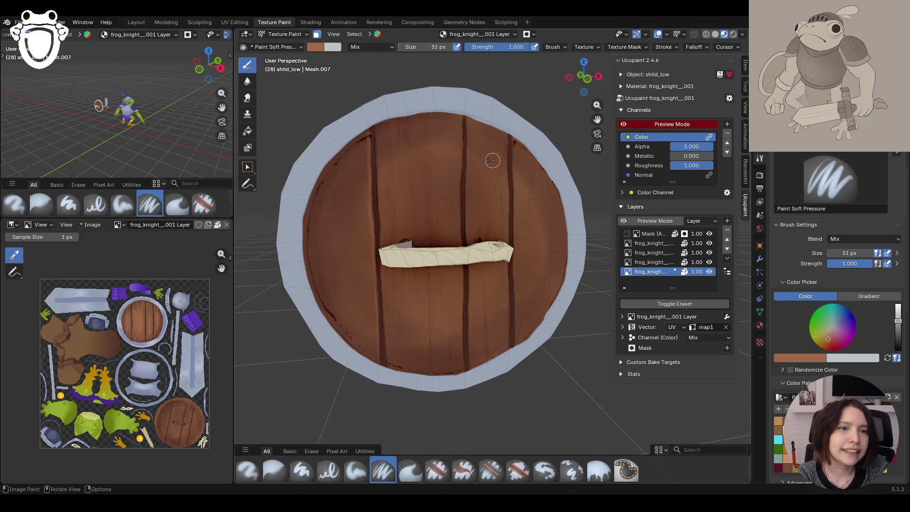
{"action": "left_click_drag", "start_coordinate": [460, 113], "coordinate": [460, 336]}
{"action": "left_click_drag", "start_coordinate": [463, 383], "coordinate": [464, 385]}
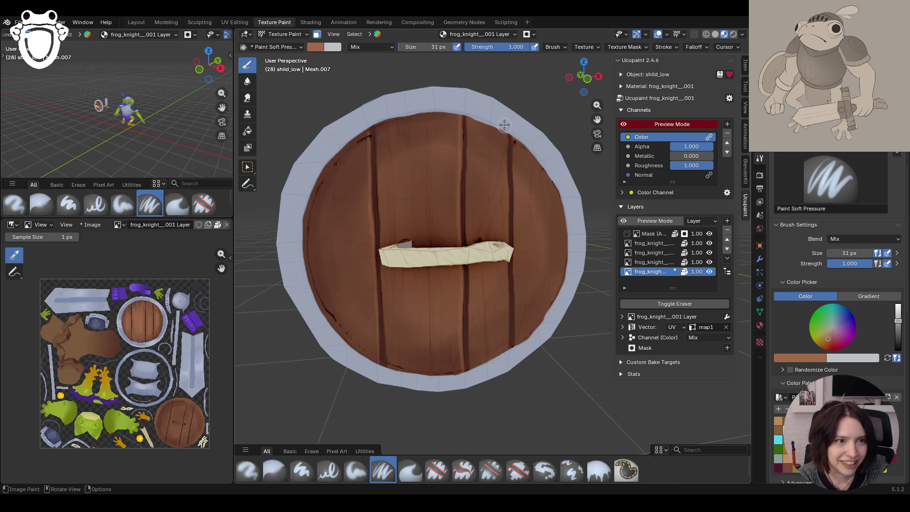
{"action": "left_click_drag", "start_coordinate": [505, 124], "coordinate": [500, 372]}
{"action": "middle_click_drag", "start_coordinate": [486, 336], "coordinate": [326, 83]}
{"action": "scroll", "coordinate": [555, 234], "scroll_direction": "down", "scroll_amount": 10}
{"action": "mouse_move", "coordinate": [555, 233]}
{"action": "middle_mouse_down"}
{"action": "mouse_move", "coordinate": [489, 256]}
{"action": "mouse_move", "coordinate": [443, 239]}
{"action": "mouse_move", "coordinate": [593, 227]}
{"action": "mouse_move", "coordinate": [450, 223]}
{"action": "middle_mouse_up"}
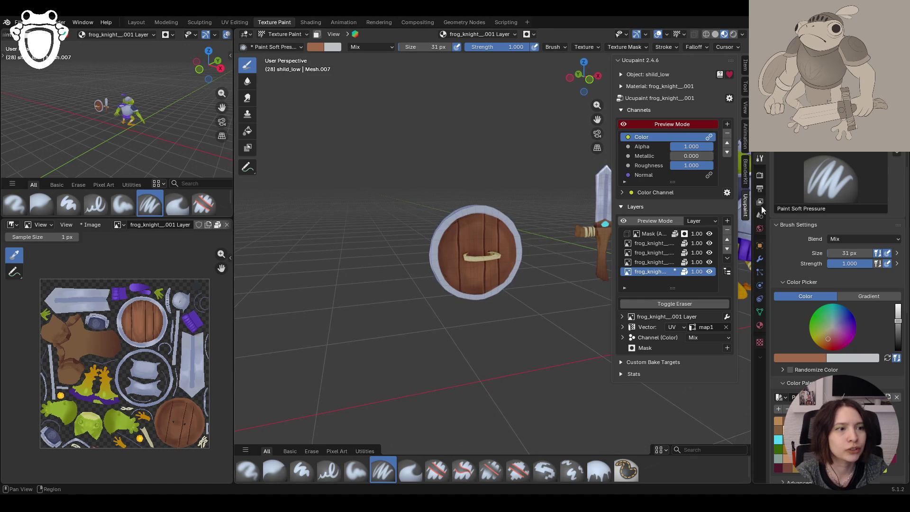
{"action": "left_click", "coordinate": [646, 243]}
Make Layer 1 active, sample the light blue rim colour and reselect Paint Soft
{"action": "left_click", "coordinate": [651, 253]}
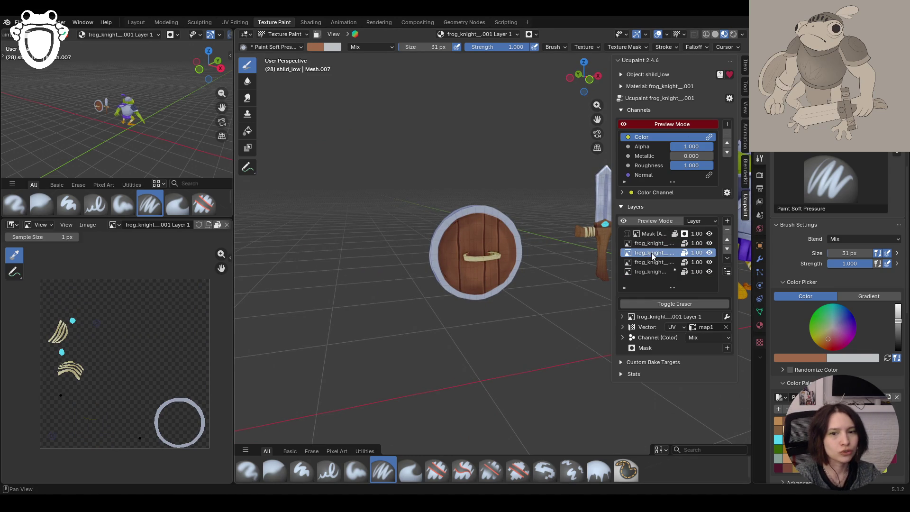
{"action": "key", "text": "s"}
{"action": "mouse_move", "coordinate": [474, 237]}
{"action": "middle_mouse_down"}
{"action": "mouse_move", "coordinate": [493, 237]}
{"action": "mouse_move", "coordinate": [436, 237]}
{"action": "mouse_move", "coordinate": [502, 238]}
{"action": "mouse_move", "coordinate": [465, 238]}
{"action": "middle_mouse_up"}
{"action": "scroll", "coordinate": [522, 204], "scroll_direction": "up", "scroll_amount": 4}
{"action": "middle_click_drag", "start_coordinate": [522, 204], "coordinate": [539, 199]}
{"action": "left_click", "coordinate": [509, 171]}
{"action": "left_click", "coordinate": [357, 470]}
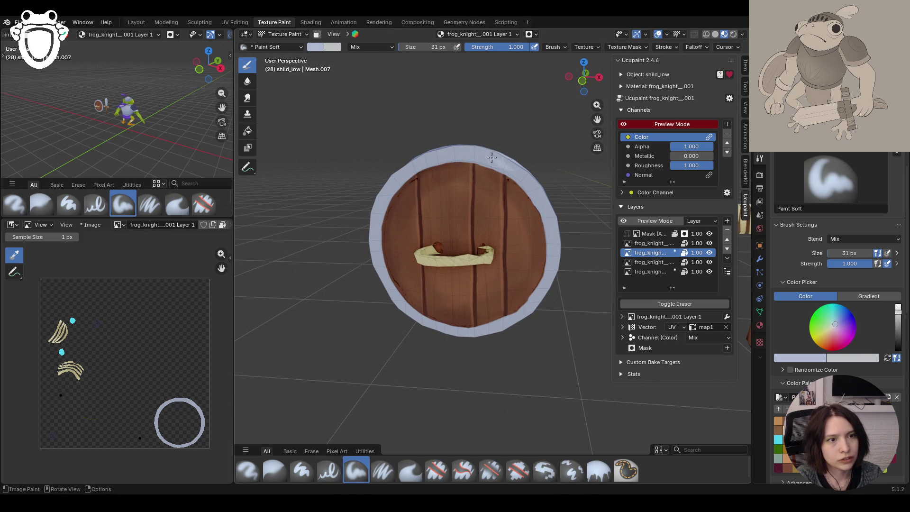
{"action": "mouse_move", "coordinate": [505, 165]}
{"action": "middle_mouse_down"}
{"action": "mouse_move", "coordinate": [479, 142]}
{"action": "mouse_move", "coordinate": [500, 119]}
{"action": "mouse_move", "coordinate": [515, 130]}
{"action": "middle_mouse_up"}
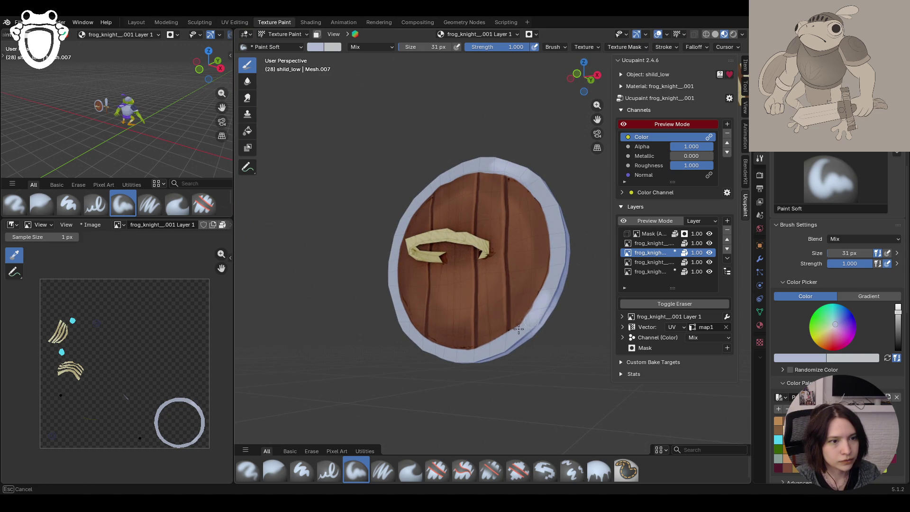
{"action": "mouse_move", "coordinate": [515, 293]}
{"action": "middle_mouse_down"}
{"action": "mouse_move", "coordinate": [468, 272]}
{"action": "mouse_move", "coordinate": [547, 271]}
{"action": "mouse_move", "coordinate": [548, 298]}
{"action": "mouse_move", "coordinate": [460, 311]}
{"action": "middle_mouse_up"}
Paint whitish highlights on the left rim, then shade the rim with a darker sampled blue
{"action": "mouse_move", "coordinate": [298, 265]}
{"action": "left_mouse_down"}
{"action": "mouse_move", "coordinate": [303, 227]}
{"action": "mouse_move", "coordinate": [309, 285]}
{"action": "mouse_move", "coordinate": [304, 243]}
{"action": "mouse_move", "coordinate": [313, 245]}
{"action": "left_mouse_up"}
{"action": "mouse_move", "coordinate": [337, 158]}
{"action": "middle_mouse_down"}
{"action": "mouse_move", "coordinate": [398, 162]}
{"action": "mouse_move", "coordinate": [359, 170]}
{"action": "mouse_move", "coordinate": [345, 144]}
{"action": "middle_mouse_up"}
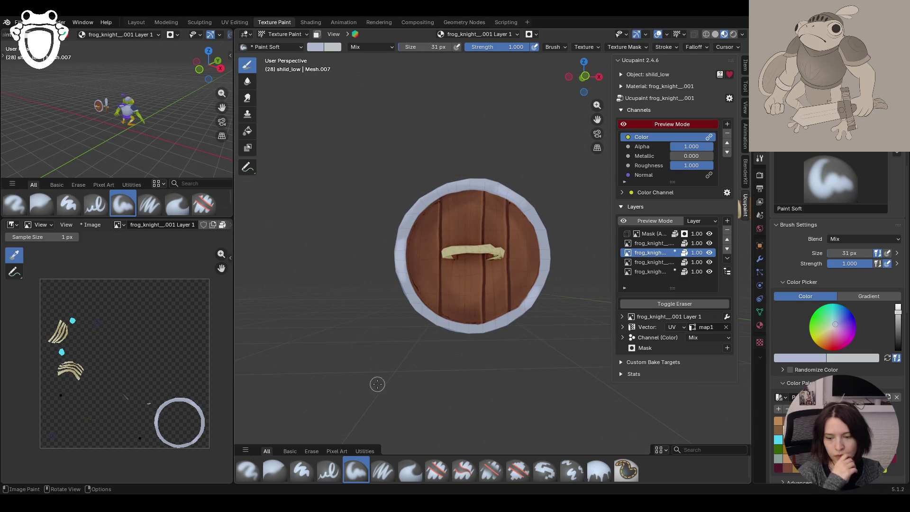
{"action": "key", "text": "s"}
{"action": "left_click_drag", "start_coordinate": [422, 199], "coordinate": [407, 223]}
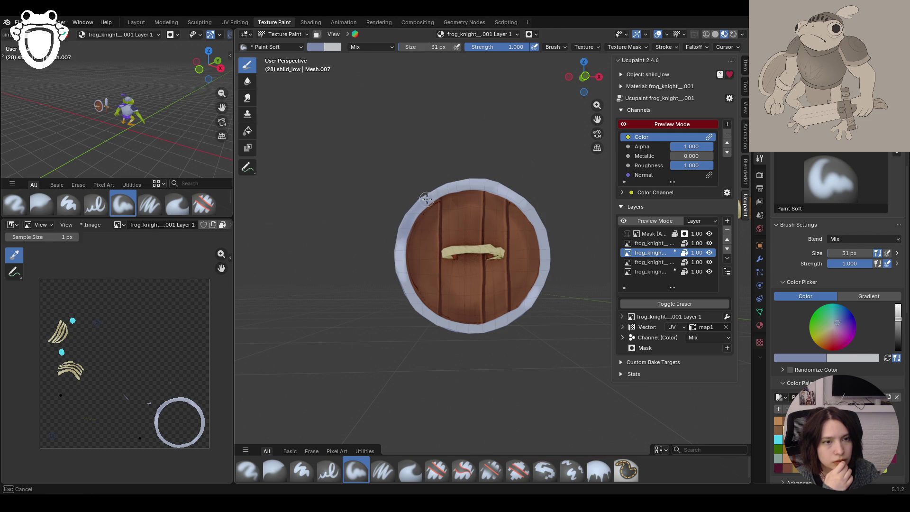
{"action": "mouse_move", "coordinate": [437, 193]}
{"action": "left_mouse_down"}
{"action": "mouse_move", "coordinate": [451, 303]}
{"action": "mouse_move", "coordinate": [417, 306]}
{"action": "mouse_move", "coordinate": [466, 332]}
{"action": "mouse_move", "coordinate": [538, 299]}
{"action": "mouse_move", "coordinate": [545, 235]}
{"action": "mouse_move", "coordinate": [522, 202]}
{"action": "mouse_move", "coordinate": [541, 229]}
{"action": "left_mouse_up"}
{"action": "mouse_move", "coordinate": [490, 192]}
{"action": "left_mouse_down"}
{"action": "mouse_move", "coordinate": [477, 181]}
{"action": "mouse_move", "coordinate": [426, 184]}
{"action": "left_mouse_up"}
Erase stray paint on the right rim with Erase Hard, then return to Paint Soft
{"action": "mouse_move", "coordinate": [360, 218]}
{"action": "middle_mouse_down"}
{"action": "mouse_move", "coordinate": [361, 239]}
{"action": "mouse_move", "coordinate": [313, 252]}
{"action": "mouse_move", "coordinate": [382, 252]}
{"action": "middle_mouse_up"}
{"action": "left_click", "coordinate": [437, 471]}
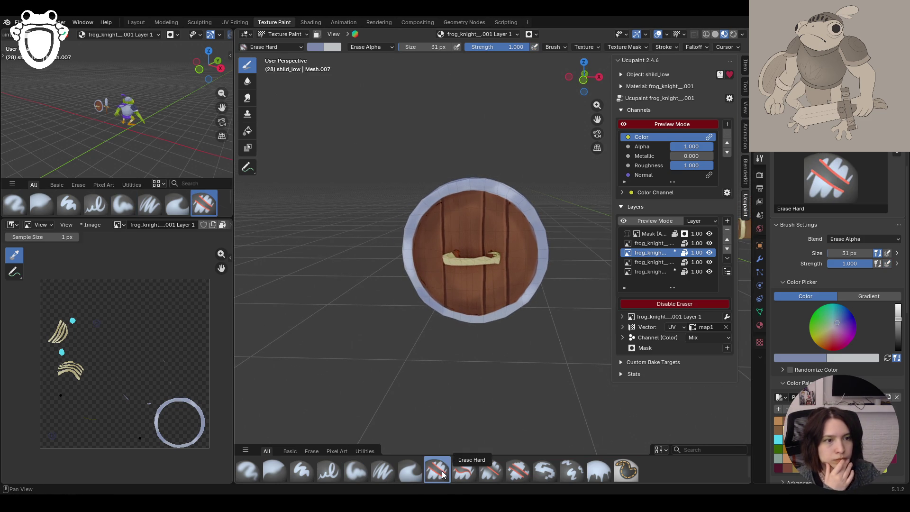
{"action": "mouse_move", "coordinate": [518, 265]}
{"action": "left_mouse_down"}
{"action": "mouse_move", "coordinate": [524, 229]}
{"action": "mouse_move", "coordinate": [522, 249]}
{"action": "left_mouse_up"}
{"action": "middle_click_drag", "start_coordinate": [323, 117], "coordinate": [463, 373]}
{"action": "left_click", "coordinate": [355, 472]}
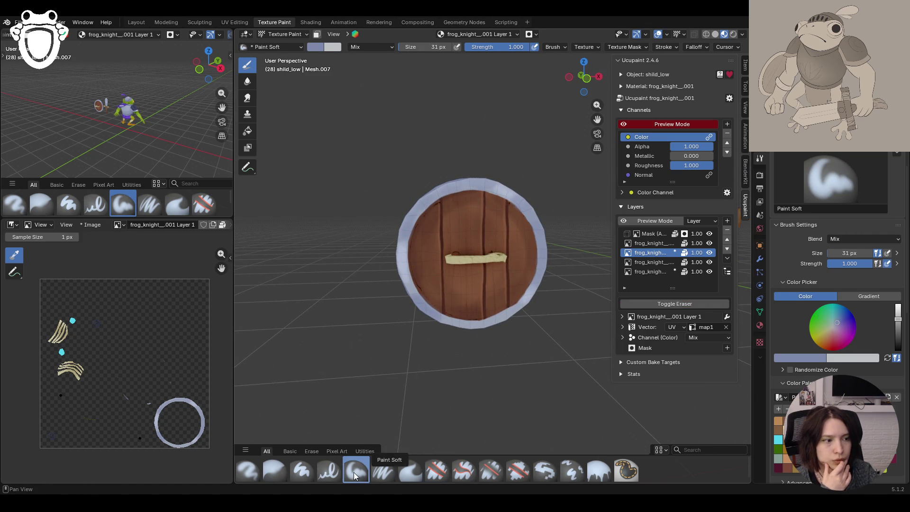
Add light tone around the upper, right, bottom and left rim, then view the shield beside the knight
{"action": "scroll", "coordinate": [431, 203], "scroll_direction": "up", "scroll_amount": 4}
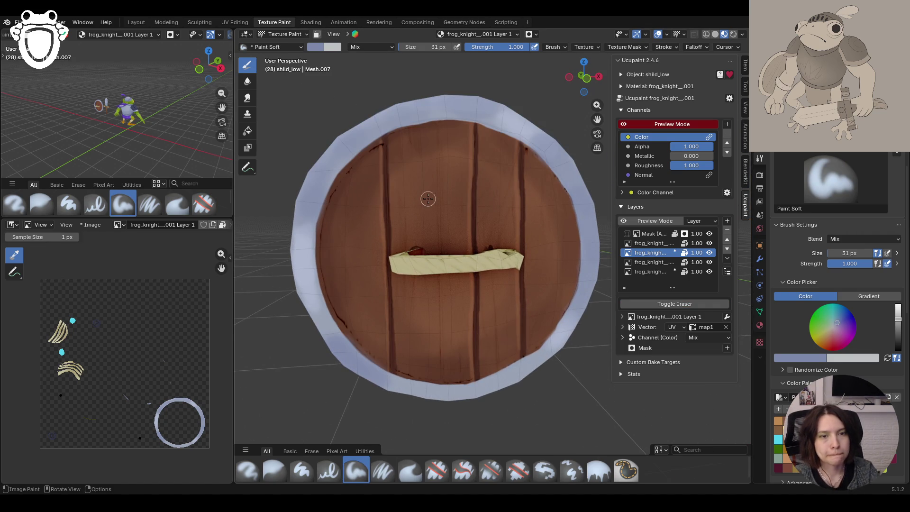
{"action": "left_click_drag", "start_coordinate": [318, 195], "coordinate": [308, 220]}
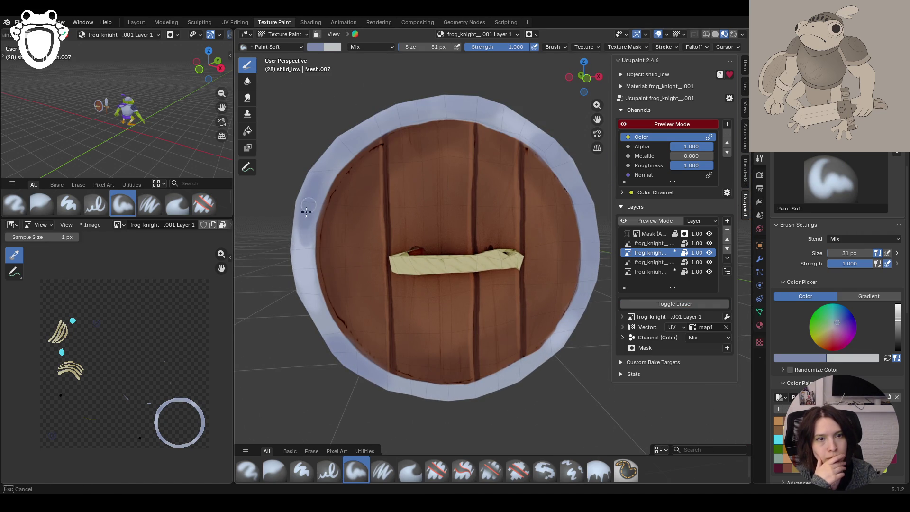
{"action": "left_click_drag", "start_coordinate": [327, 178], "coordinate": [332, 169]}
{"action": "left_click_drag", "start_coordinate": [386, 122], "coordinate": [399, 116]}
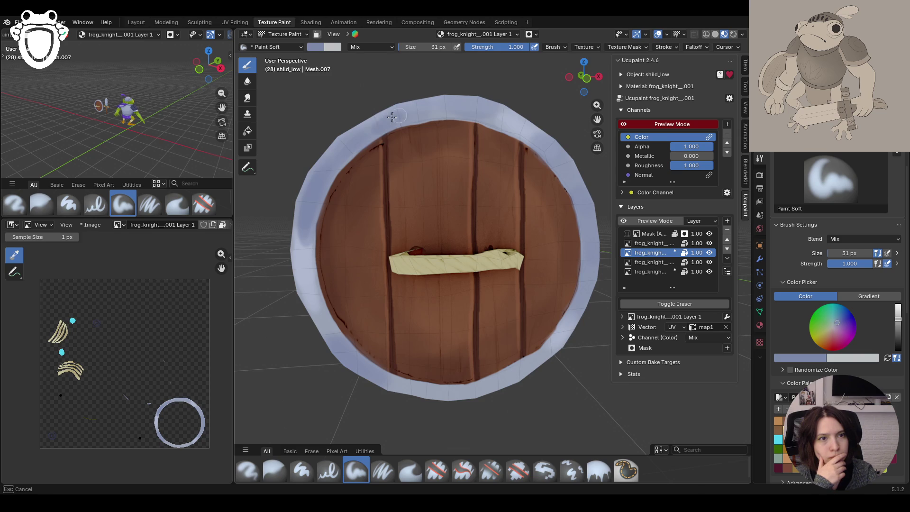
{"action": "left_click_drag", "start_coordinate": [531, 365], "coordinate": [517, 372]}
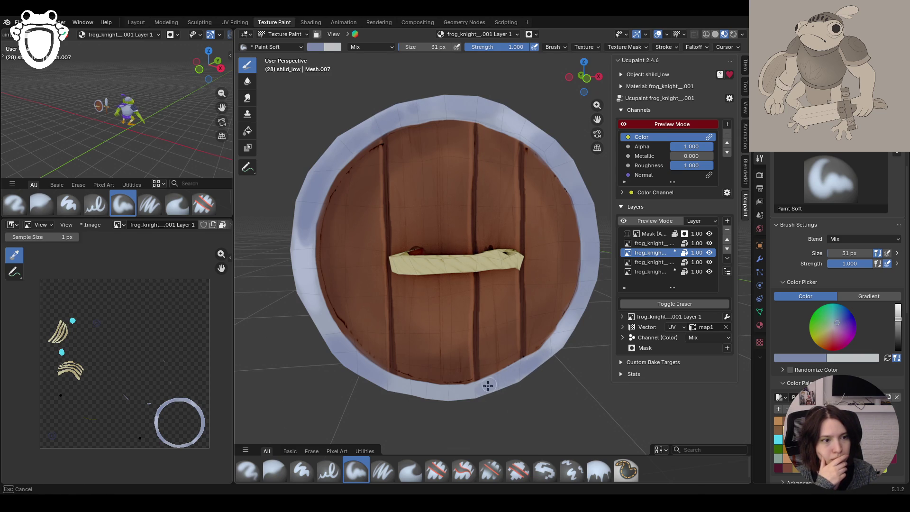
{"action": "left_click_drag", "start_coordinate": [547, 348], "coordinate": [580, 320]}
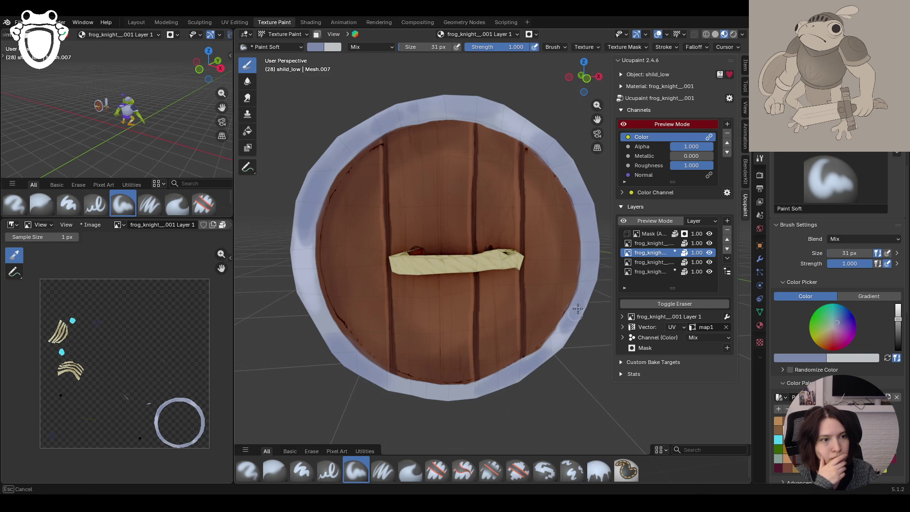
{"action": "left_click_drag", "start_coordinate": [588, 277], "coordinate": [586, 284]}
{"action": "left_click_drag", "start_coordinate": [322, 310], "coordinate": [328, 325]}
{"action": "left_click_drag", "start_coordinate": [417, 391], "coordinate": [449, 396]}
{"action": "left_click_drag", "start_coordinate": [576, 141], "coordinate": [557, 150]}
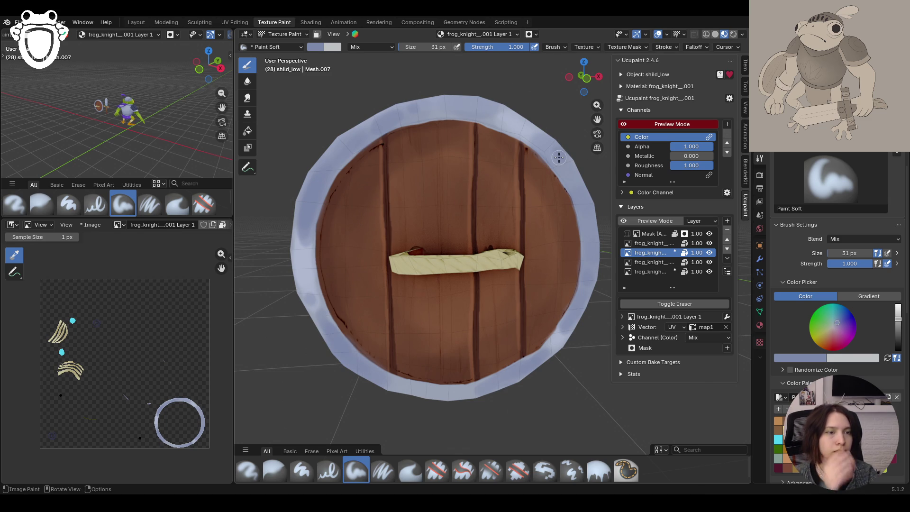
{"action": "mouse_move", "coordinate": [451, 166]}
{"action": "middle_mouse_down", "text": "ctrl"}
{"action": "mouse_move", "coordinate": [451, 199]}
{"action": "mouse_move", "coordinate": [451, 167]}
{"action": "middle_mouse_up", "text": "ctrl"}
{"action": "mouse_move", "coordinate": [376, 152]}
{"action": "middle_mouse_down"}
{"action": "mouse_move", "coordinate": [490, 128]}
{"action": "mouse_move", "coordinate": [476, 137]}
{"action": "mouse_move", "coordinate": [487, 142]}
{"action": "middle_mouse_up"}
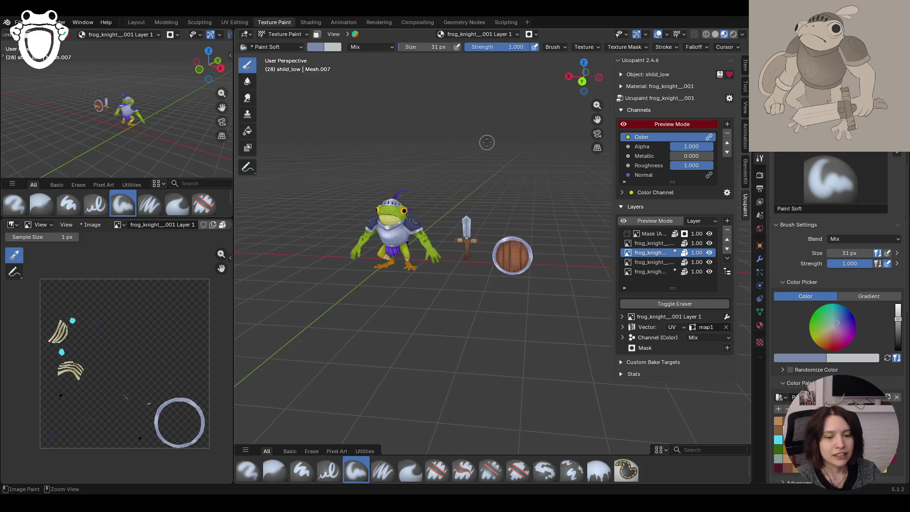
Save the file, select the Armature in the Layout workspace and set it to Pose Position
{"action": "key", "text": "ctrl+s"}
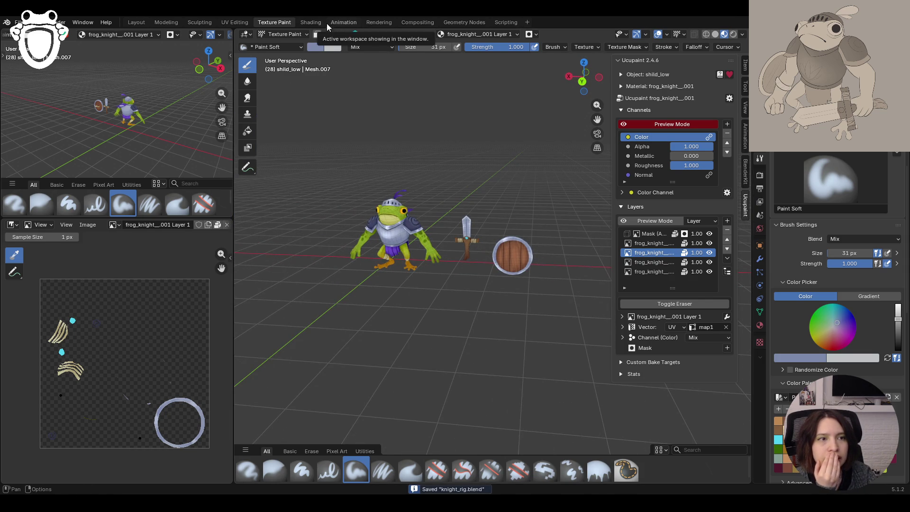
{"action": "left_click", "coordinate": [137, 22]}
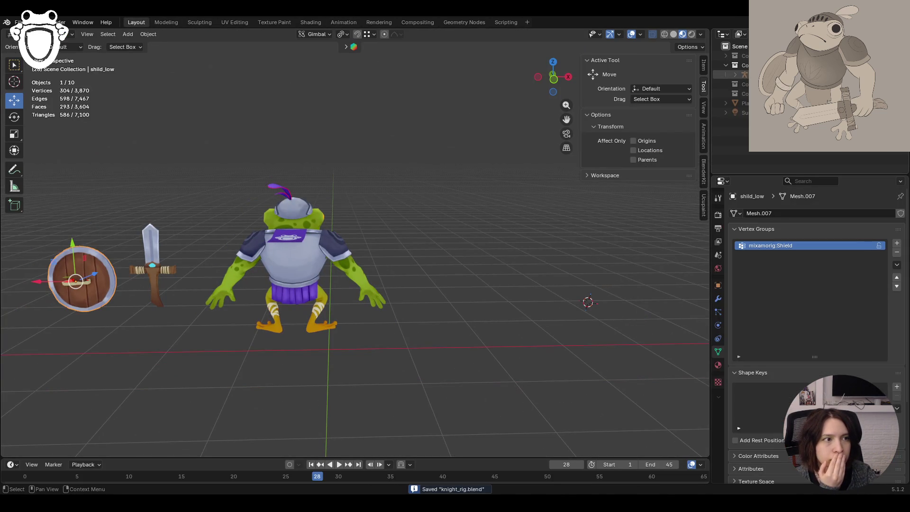
{"action": "left_click", "coordinate": [777, 141]}
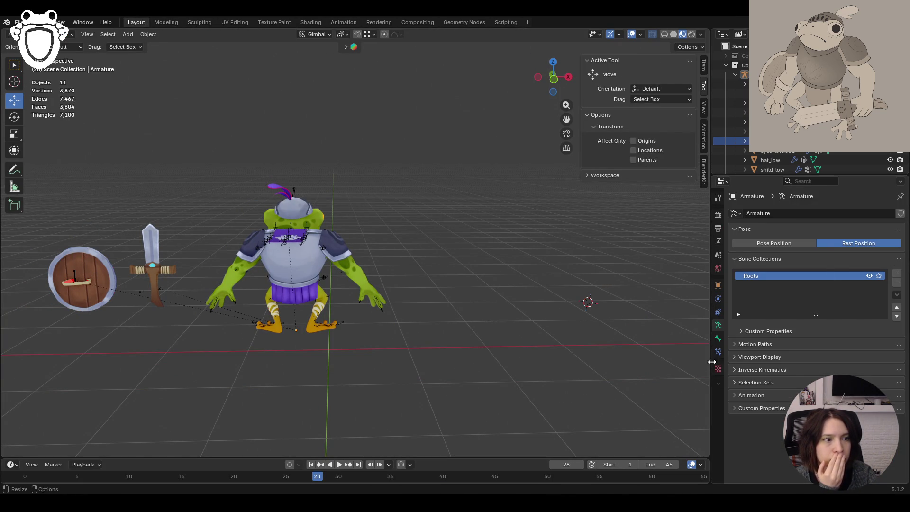
{"action": "left_click", "coordinate": [801, 244]}
{"action": "mouse_move", "coordinate": [588, 260]}
{"action": "middle_mouse_down"}
{"action": "mouse_move", "coordinate": [342, 249]}
{"action": "mouse_move", "coordinate": [275, 262]}
{"action": "mouse_move", "coordinate": [283, 172]}
{"action": "middle_mouse_up"}
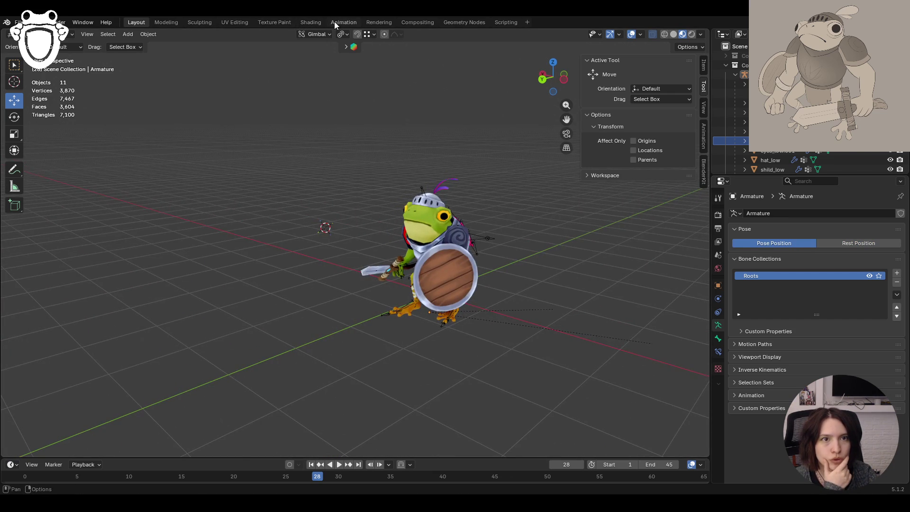
In the Animation workspace, turn off the Spawn and Entry NLA tracks and play from frame start
{"action": "left_click", "coordinate": [335, 21]}
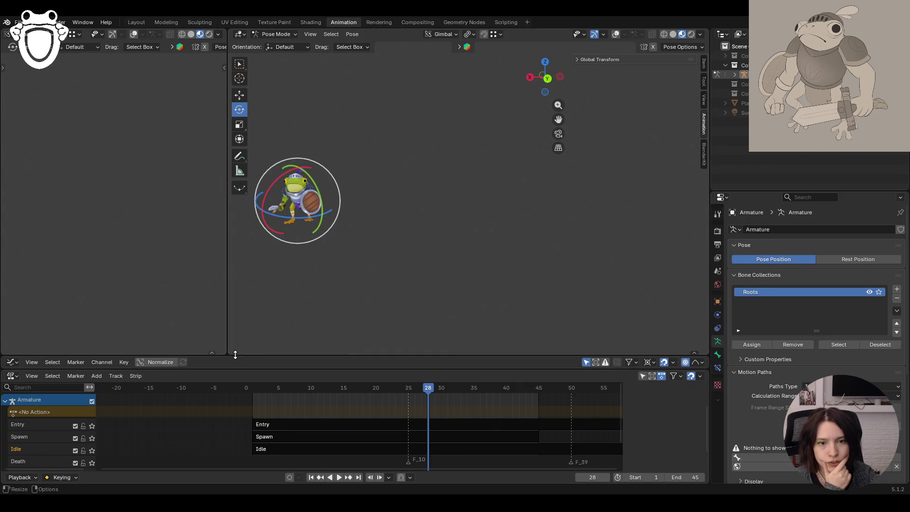
{"action": "left_click_drag", "start_coordinate": [235, 354], "coordinate": [235, 288]}
{"action": "mouse_move", "coordinate": [388, 205]}
{"action": "middle_mouse_down"}
{"action": "mouse_move", "coordinate": [542, 122]}
{"action": "mouse_move", "coordinate": [464, 239]}
{"action": "middle_mouse_up"}
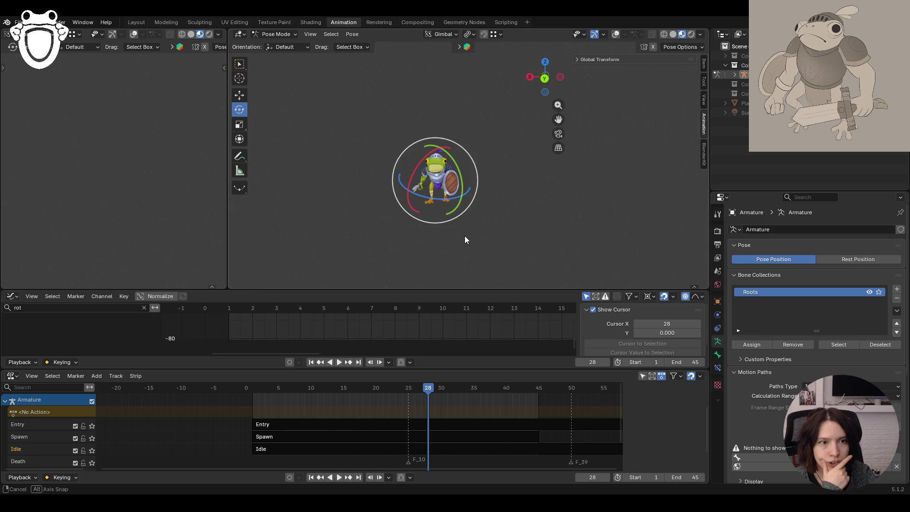
{"action": "scroll", "coordinate": [76, 428], "scroll_direction": "down", "scroll_amount": 3}
{"action": "left_click", "coordinate": [58, 427]}
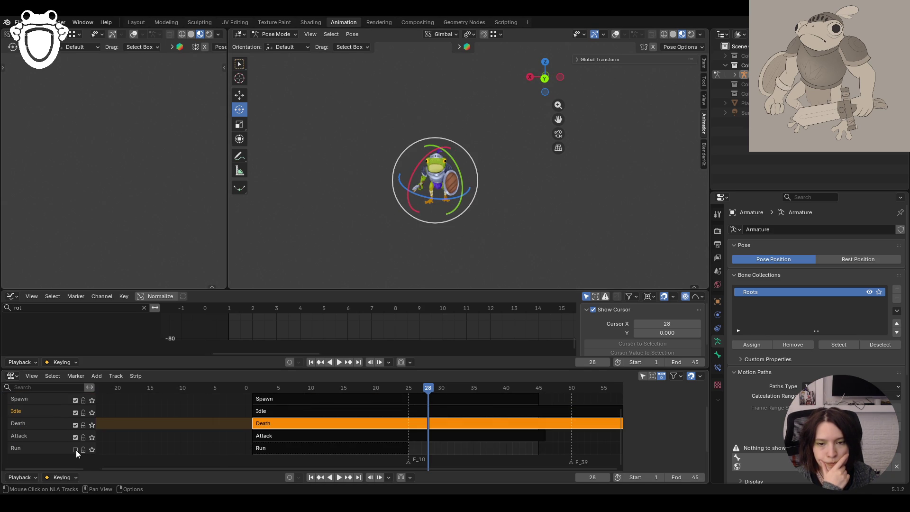
{"action": "left_click", "coordinate": [75, 401]}
{"action": "scroll", "coordinate": [62, 425], "scroll_direction": "up", "scroll_amount": 3}
{"action": "left_click", "coordinate": [75, 426]}
{"action": "left_click_drag", "start_coordinate": [429, 388], "coordinate": [259, 388]}
{"action": "key", "text": "space"}
{"action": "middle_click_drag", "start_coordinate": [326, 221], "coordinate": [454, 221]}
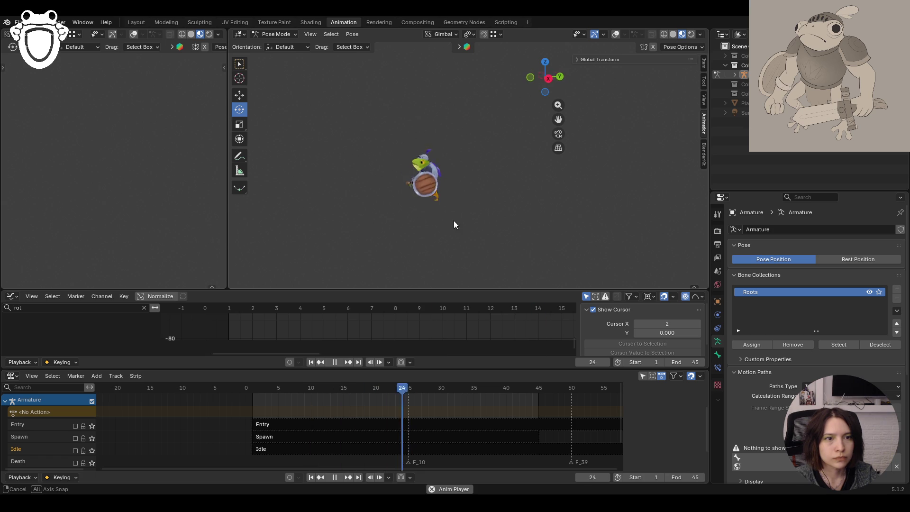
Orbit around the animating frog knight to watch the shield in motion
{"action": "scroll", "coordinate": [380, 178], "scroll_direction": "up", "scroll_amount": 4}
{"action": "scroll", "coordinate": [462, 215], "scroll_direction": "up", "scroll_amount": 3}
{"action": "mouse_move", "coordinate": [463, 215]}
{"action": "middle_mouse_down"}
{"action": "mouse_move", "coordinate": [483, 189]}
{"action": "mouse_move", "coordinate": [498, 196]}
{"action": "mouse_move", "coordinate": [469, 196]}
{"action": "mouse_move", "coordinate": [563, 197]}
{"action": "mouse_move", "coordinate": [519, 226]}
{"action": "mouse_move", "coordinate": [551, 232]}
{"action": "mouse_move", "coordinate": [369, 223]}
{"action": "mouse_move", "coordinate": [536, 247]}
{"action": "mouse_move", "coordinate": [524, 238]}
{"action": "mouse_move", "coordinate": [411, 233]}
{"action": "mouse_move", "coordinate": [394, 214]}
{"action": "mouse_move", "coordinate": [366, 239]}
{"action": "mouse_move", "coordinate": [262, 230]}
{"action": "mouse_move", "coordinate": [348, 216]}
{"action": "mouse_move", "coordinate": [326, 217]}
{"action": "middle_mouse_up"}
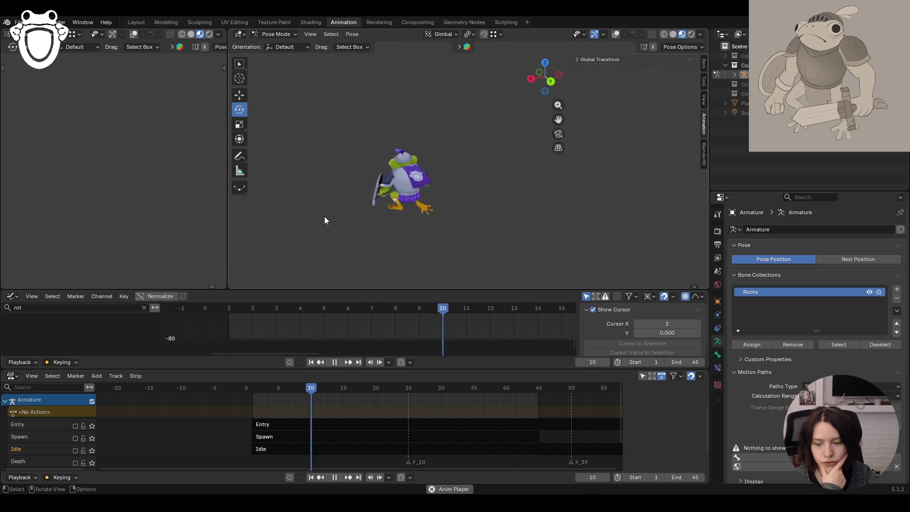
{"action": "mouse_move", "coordinate": [327, 221]}
{"action": "middle_mouse_down"}
{"action": "mouse_move", "coordinate": [377, 228]}
{"action": "mouse_move", "coordinate": [268, 225]}
{"action": "mouse_move", "coordinate": [426, 225]}
{"action": "mouse_move", "coordinate": [500, 205]}
{"action": "mouse_move", "coordinate": [567, 211]}
{"action": "mouse_move", "coordinate": [537, 237]}
{"action": "mouse_move", "coordinate": [494, 208]}
{"action": "mouse_move", "coordinate": [312, 199]}
{"action": "mouse_move", "coordinate": [326, 263]}
{"action": "mouse_move", "coordinate": [398, 241]}
{"action": "mouse_move", "coordinate": [348, 218]}
{"action": "mouse_move", "coordinate": [541, 205]}
{"action": "mouse_move", "coordinate": [370, 203]}
{"action": "mouse_move", "coordinate": [442, 177]}
{"action": "mouse_move", "coordinate": [457, 227]}
{"action": "mouse_move", "coordinate": [567, 212]}
{"action": "mouse_move", "coordinate": [537, 201]}
{"action": "mouse_move", "coordinate": [470, 228]}
{"action": "mouse_move", "coordinate": [490, 228]}
{"action": "mouse_move", "coordinate": [446, 184]}
{"action": "mouse_move", "coordinate": [520, 234]}
{"action": "mouse_move", "coordinate": [439, 240]}
{"action": "mouse_move", "coordinate": [569, 208]}
{"action": "mouse_move", "coordinate": [517, 217]}
{"action": "middle_mouse_up"}
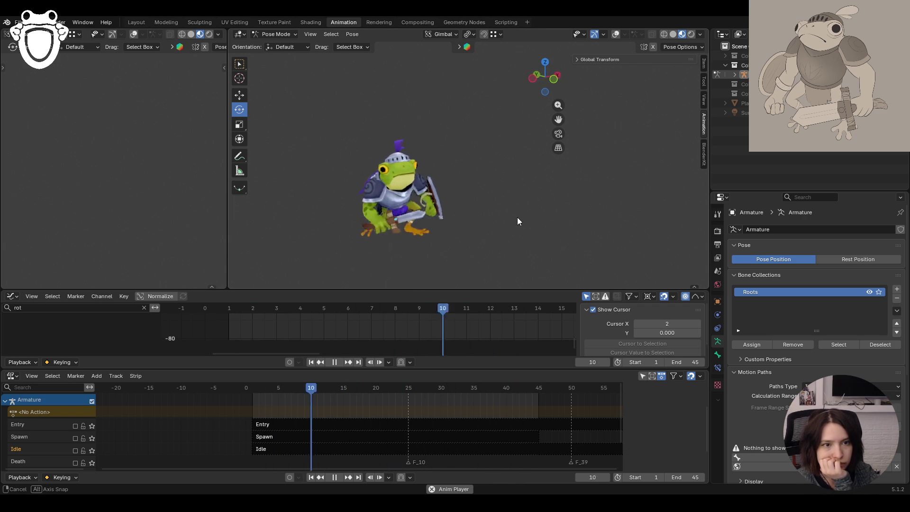
Solo the Attack NLA track, then the Death track, watching each play before unsoloing Death
{"action": "left_click", "coordinate": [59, 463]}
{"action": "scroll", "coordinate": [73, 449], "scroll_direction": "down", "scroll_amount": 3}
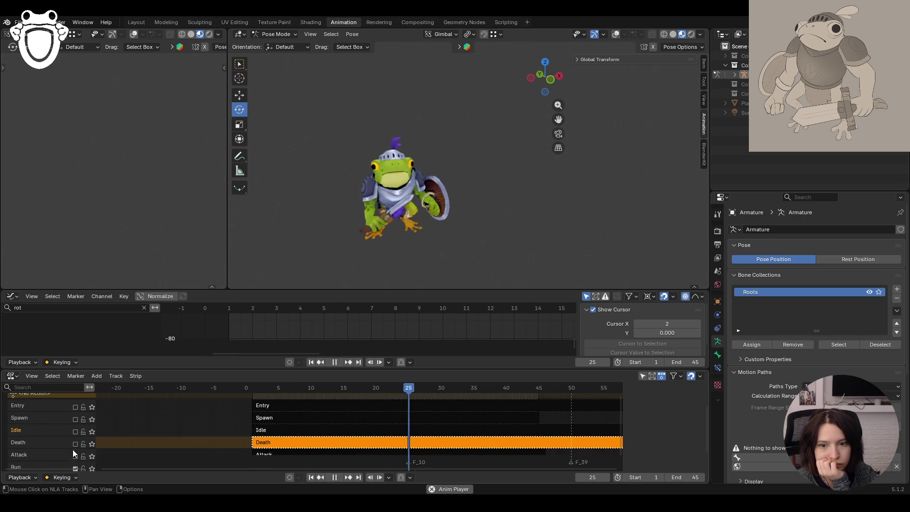
{"action": "left_click", "coordinate": [75, 437]}
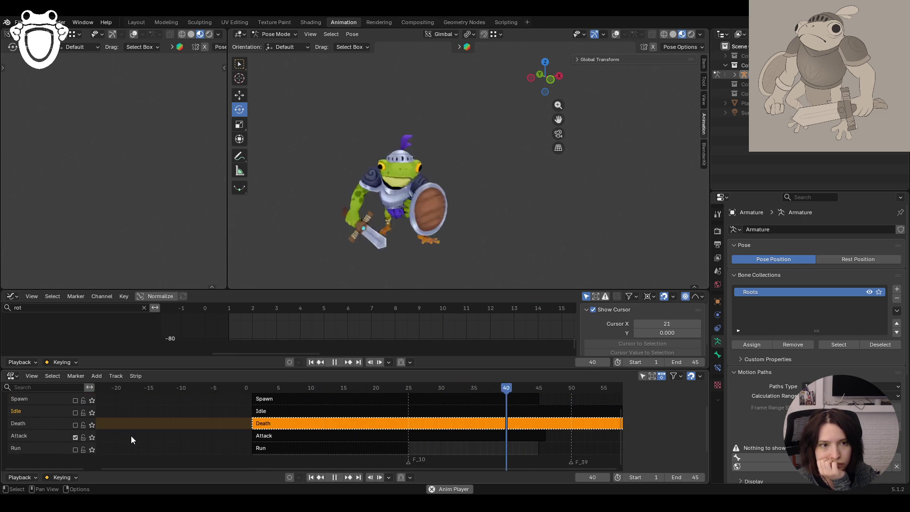
{"action": "mouse_move", "coordinate": [347, 225]}
{"action": "middle_mouse_down"}
{"action": "mouse_move", "coordinate": [602, 234]}
{"action": "mouse_move", "coordinate": [478, 249]}
{"action": "mouse_move", "coordinate": [344, 241]}
{"action": "middle_mouse_up"}
{"action": "left_click", "coordinate": [75, 425]}
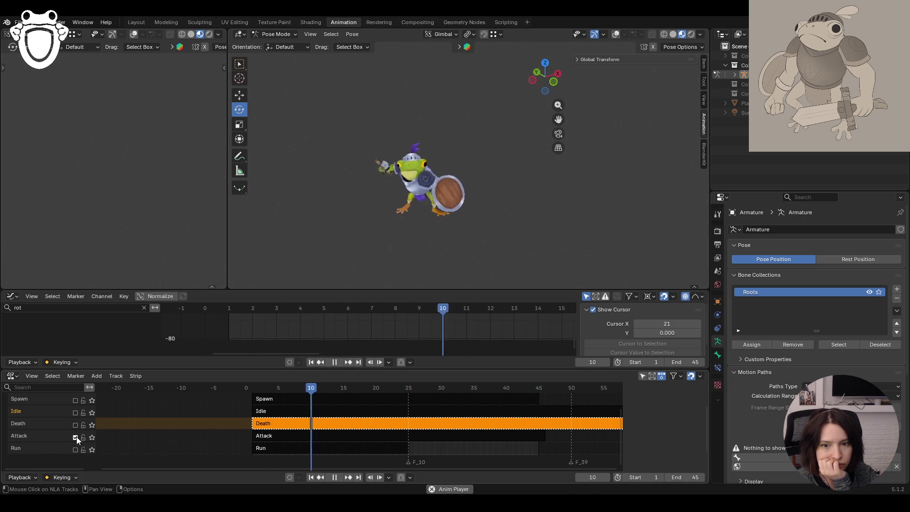
{"action": "mouse_move", "coordinate": [650, 183]}
{"action": "middle_mouse_down"}
{"action": "mouse_move", "coordinate": [569, 195]}
{"action": "mouse_move", "coordinate": [393, 178]}
{"action": "mouse_move", "coordinate": [467, 156]}
{"action": "mouse_move", "coordinate": [629, 186]}
{"action": "middle_mouse_up"}
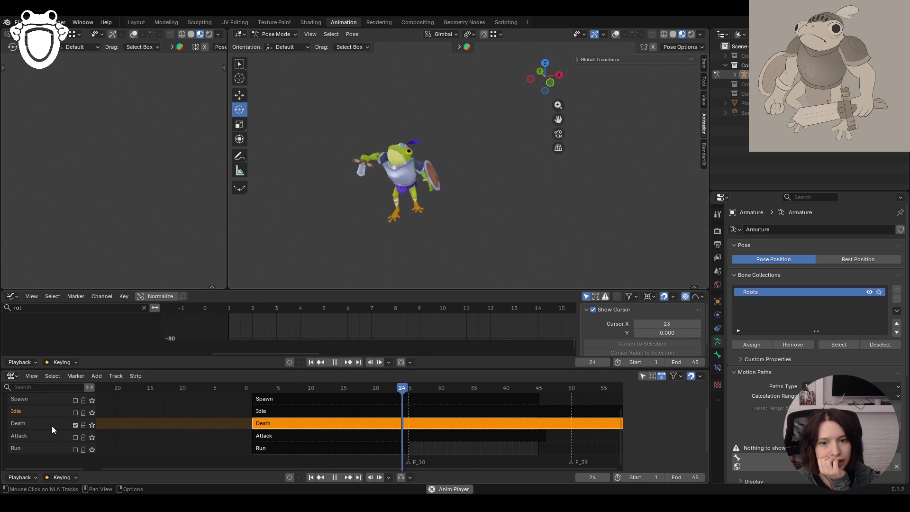
{"action": "left_click", "coordinate": [75, 425]}
View the character from behind, stop playback and return the armature to Rest Position
{"action": "middle_click_drag", "start_coordinate": [423, 164], "coordinate": [616, 147]}
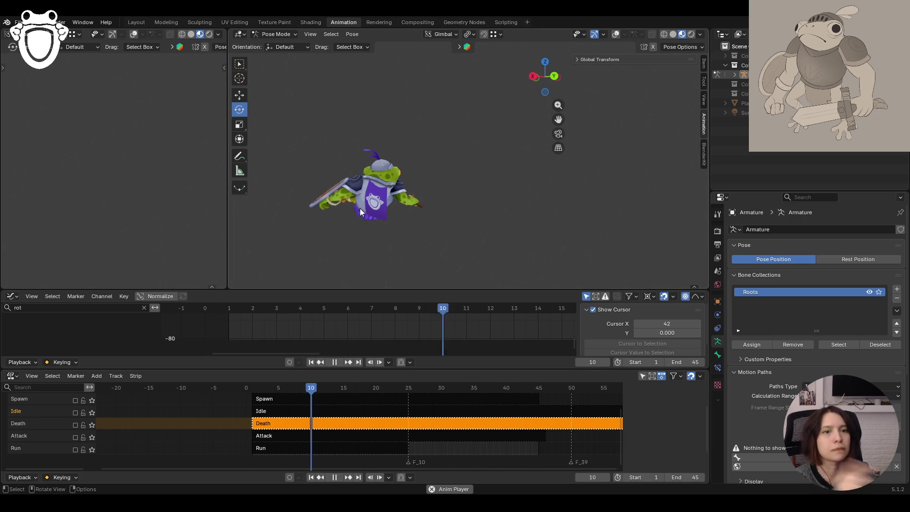
{"action": "mouse_move", "coordinate": [378, 220]}
{"action": "middle_mouse_down"}
{"action": "mouse_move", "coordinate": [493, 207]}
{"action": "mouse_move", "coordinate": [341, 233]}
{"action": "middle_mouse_up"}
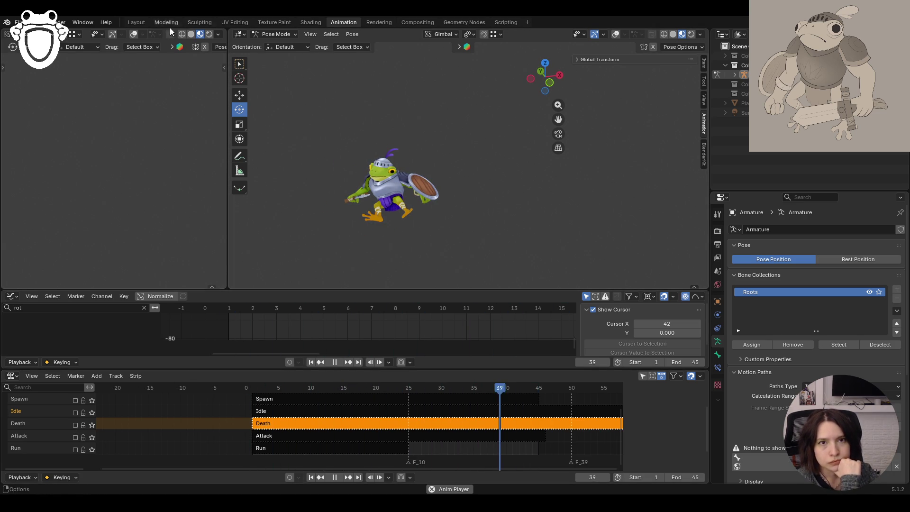
{"action": "key", "text": "space"}
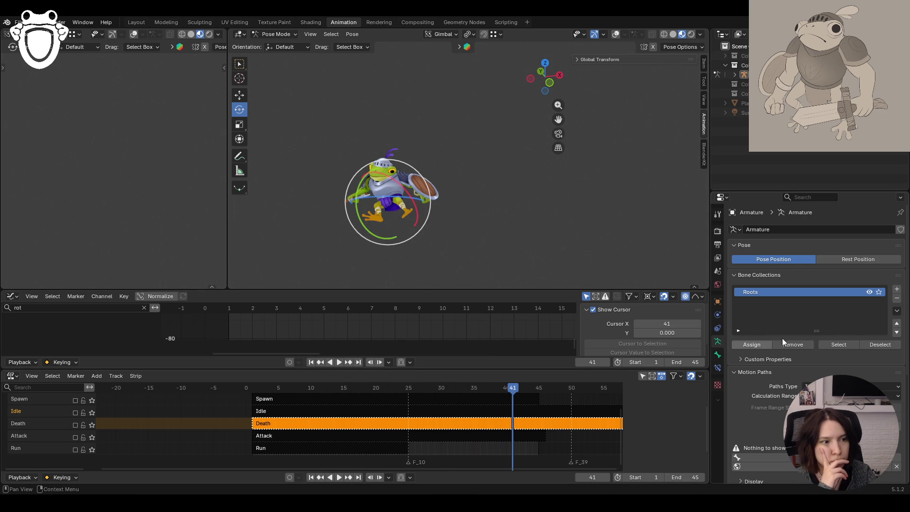
{"action": "left_click", "coordinate": [828, 259]}
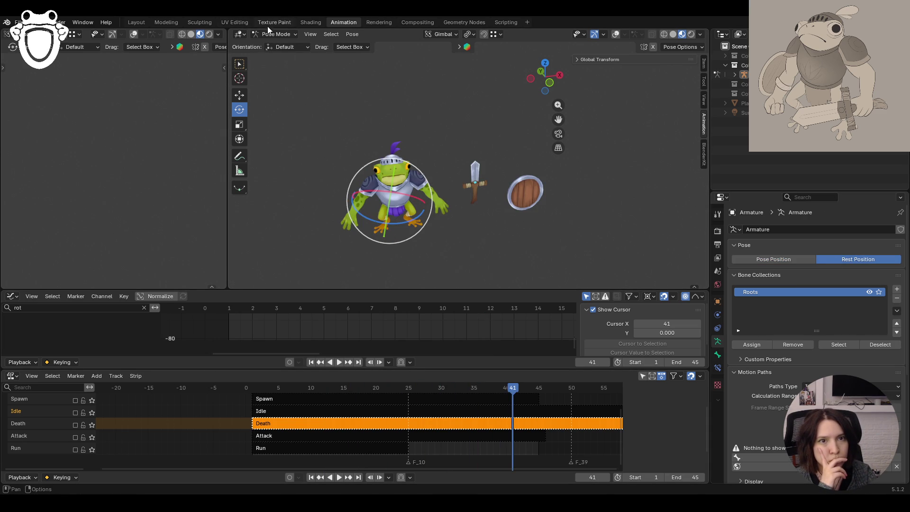
Return to the Texture Paint workspace, hide the armature bones and save the file
{"action": "left_click", "coordinate": [268, 24]}
{"action": "middle_click_drag", "start_coordinate": [485, 231], "coordinate": [281, 227]}
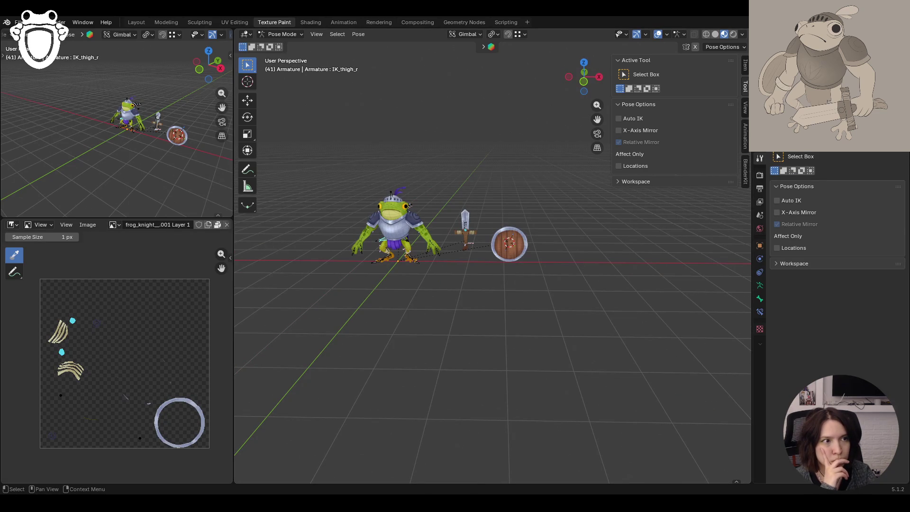
{"action": "key", "text": "h"}
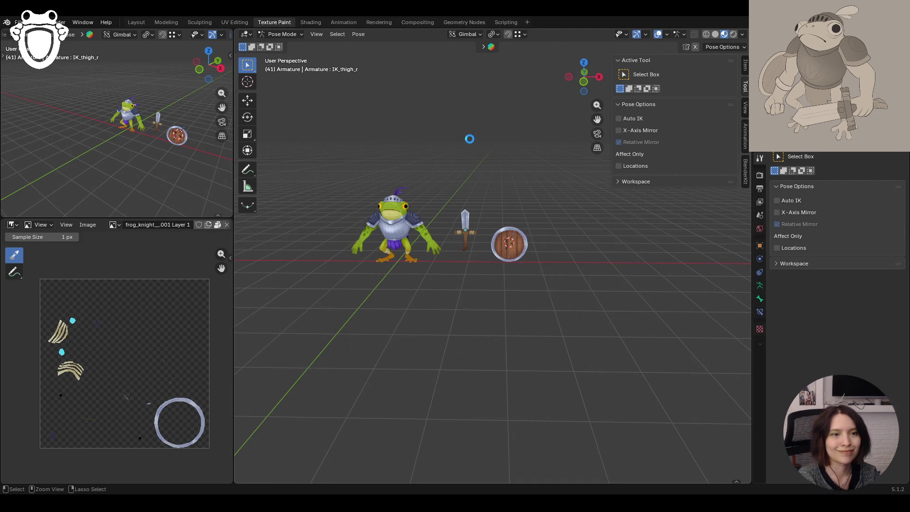
{"action": "key", "text": "ctrl+s"}
{"action": "left_click_drag", "start_coordinate": [597, 119], "coordinate": [728, 179]}
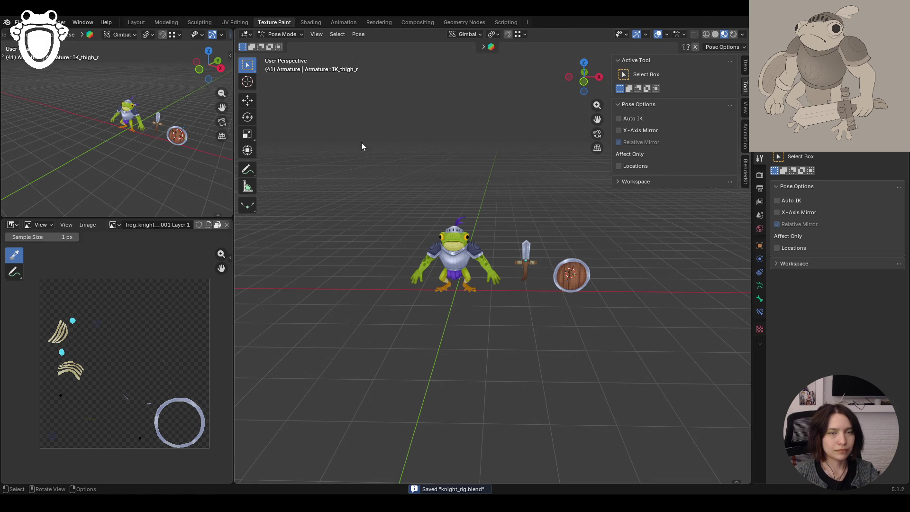
Select the frog's body_low.001 mesh in Object Mode, enter Texture Paint and zoom onto the frog
{"action": "left_click", "coordinate": [260, 37]}
{"action": "left_click", "coordinate": [285, 44]}
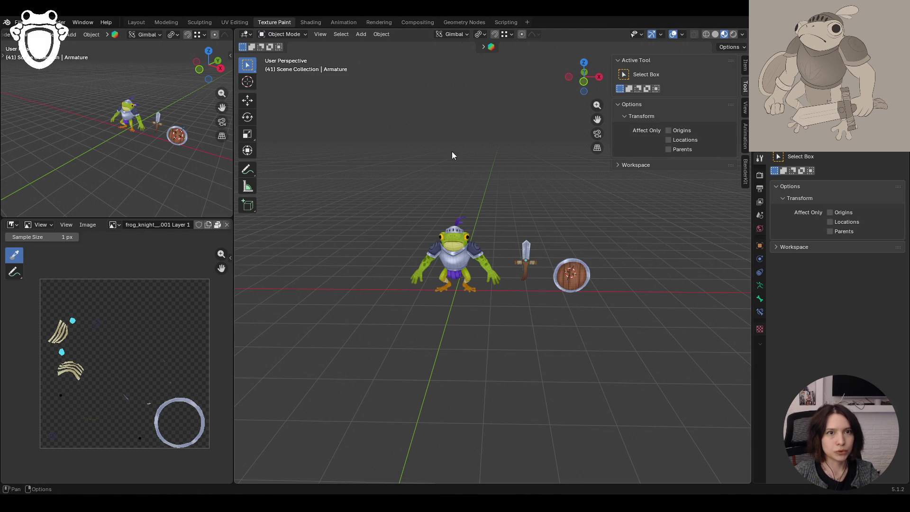
{"action": "left_click", "coordinate": [453, 248]}
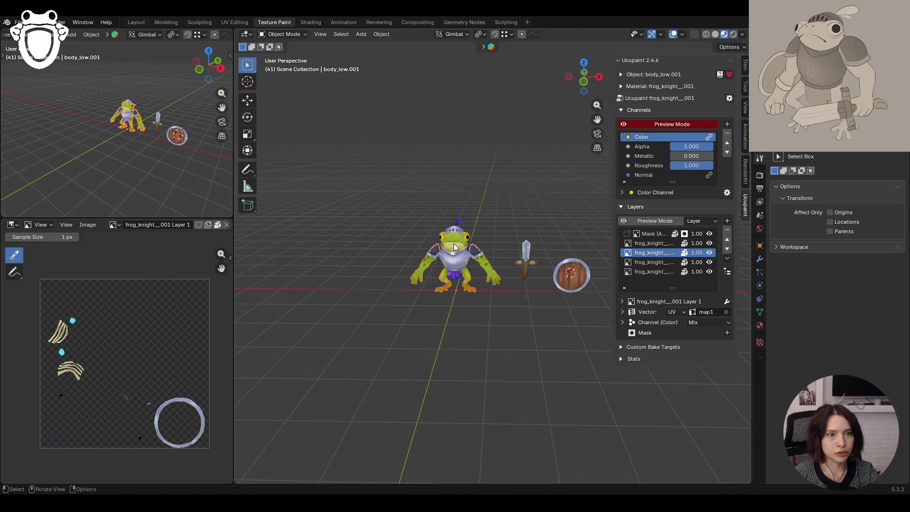
{"action": "left_click", "coordinate": [303, 36]}
{"action": "left_click", "coordinate": [298, 97]}
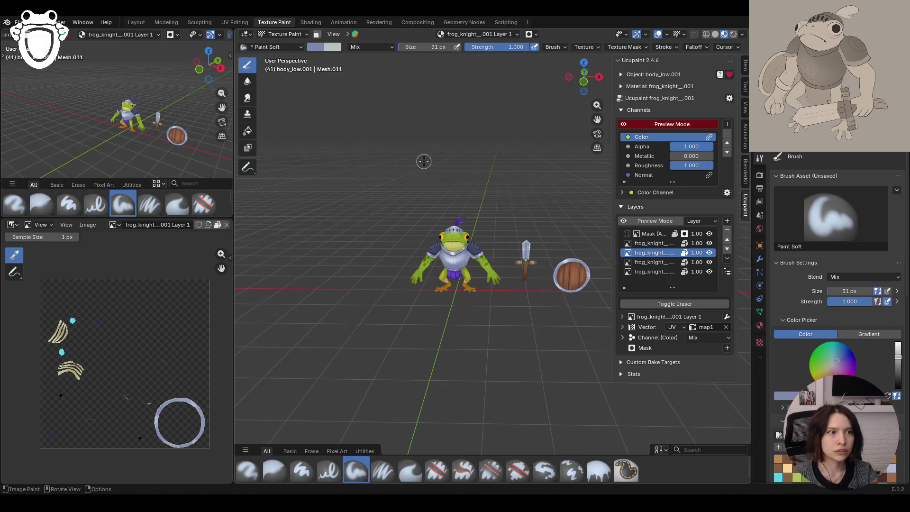
{"action": "middle_click_drag", "start_coordinate": [510, 199], "coordinate": [499, 189]}
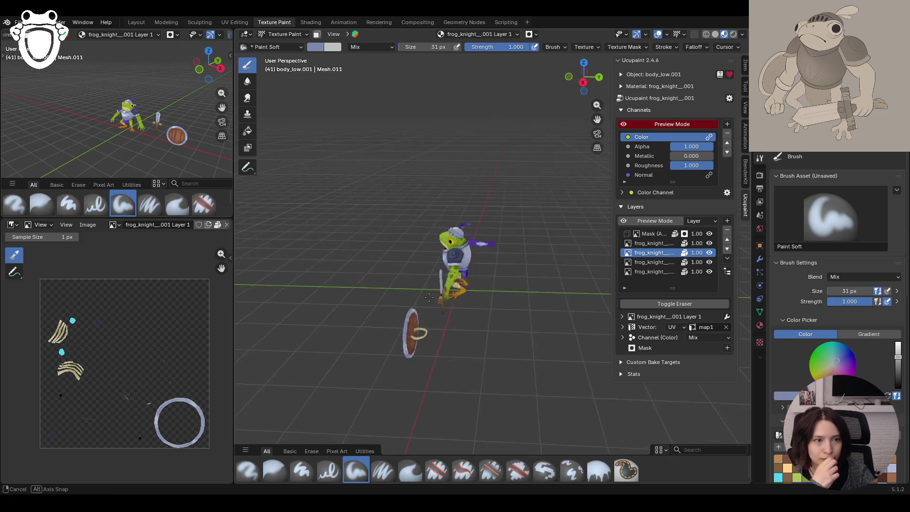
{"action": "scroll", "coordinate": [544, 283], "scroll_direction": "up", "scroll_amount": 5}
{"action": "mouse_move", "coordinate": [490, 276]}
{"action": "middle_mouse_down"}
{"action": "mouse_move", "coordinate": [526, 278]}
{"action": "mouse_move", "coordinate": [357, 292]}
{"action": "mouse_move", "coordinate": [275, 332]}
{"action": "mouse_move", "coordinate": [237, 404]}
{"action": "middle_mouse_up"}
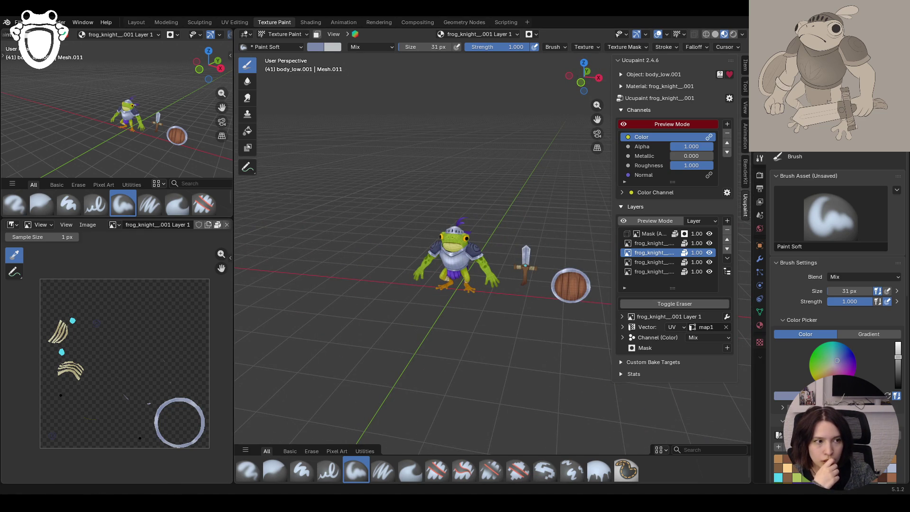
{"action": "middle_click_drag", "start_coordinate": [496, 337], "coordinate": [498, 304], "text": "ctrl"}
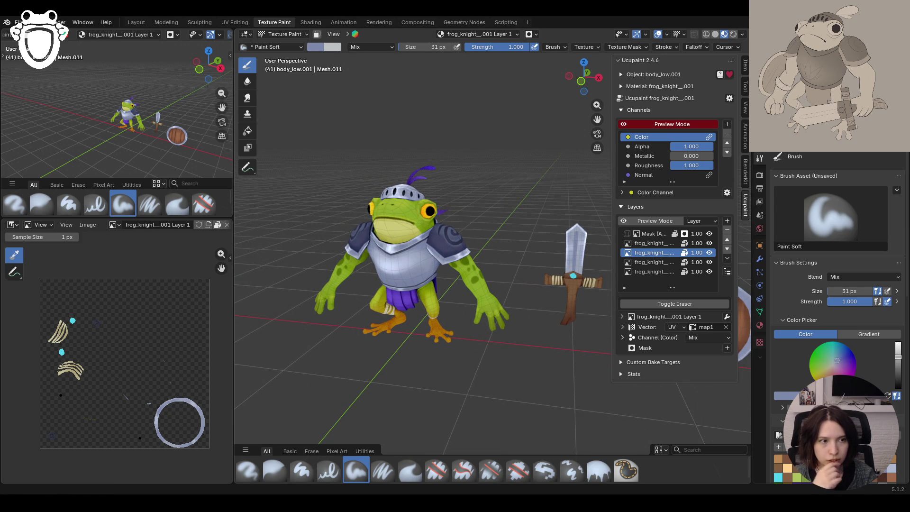
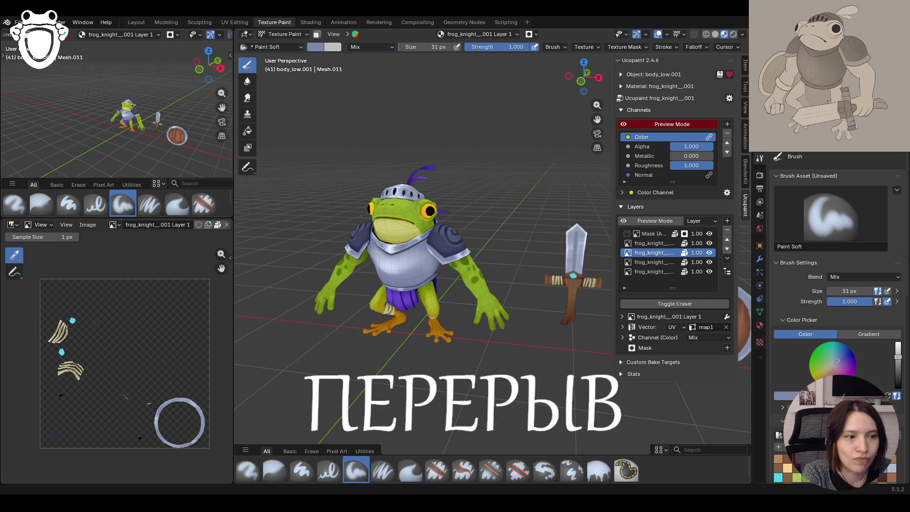
Save knight_rig.blend with Ctrl+S and start opening another file
{"action": "key", "text": "ctrl+s"}
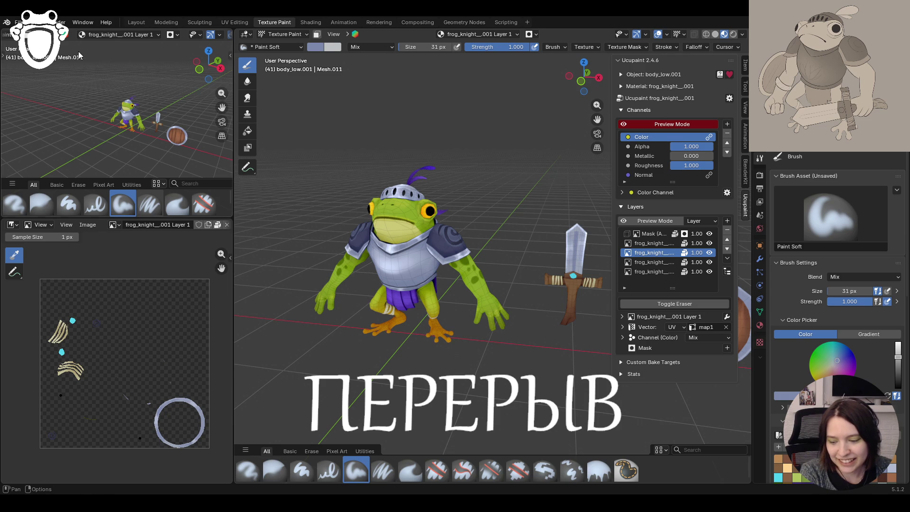
{"action": "key", "text": "ctrl+s"}
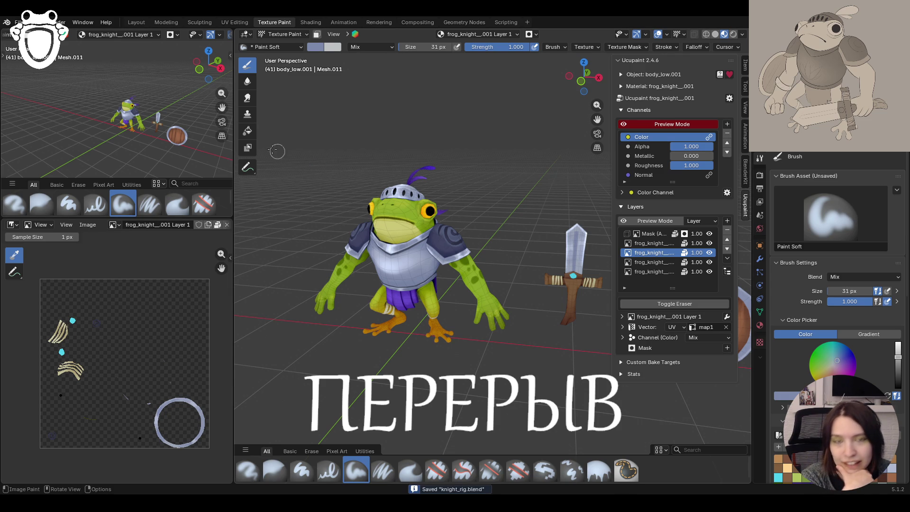
{"action": "left_click", "coordinate": [20, 22]}
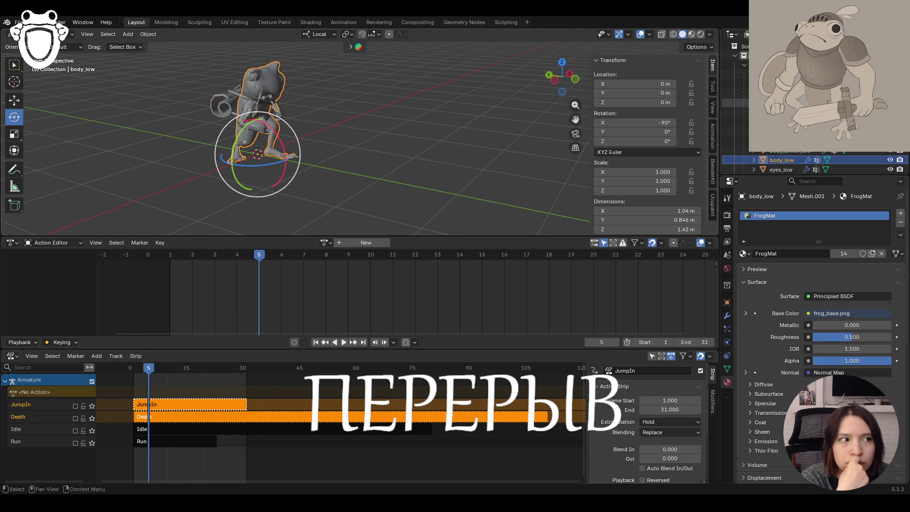
Select the frog's Armature and put it in Rest Position
{"action": "left_click", "coordinate": [759, 84]}
{"action": "left_click", "coordinate": [728, 342]}
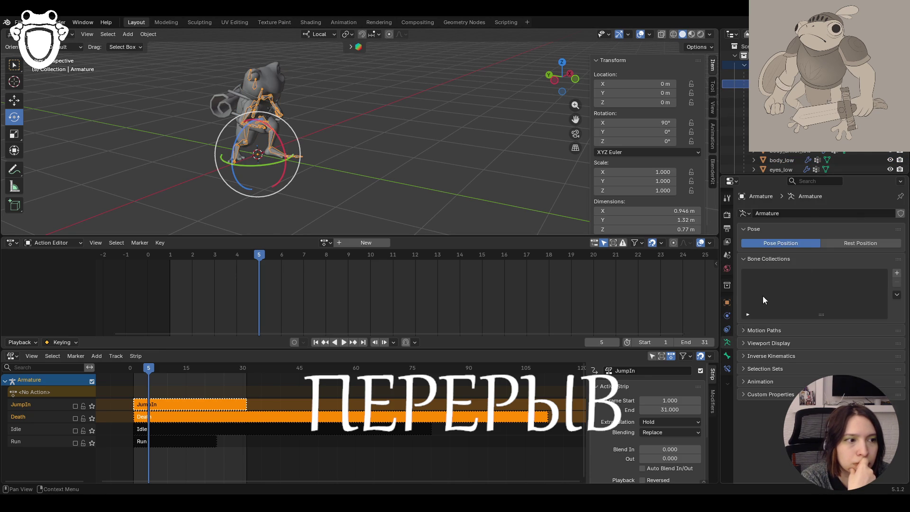
{"action": "left_click", "coordinate": [854, 243]}
{"action": "middle_click_drag", "start_coordinate": [360, 95], "coordinate": [307, 92]}
{"action": "mouse_move", "coordinate": [580, 92]}
{"action": "left_mouse_down"}
{"action": "mouse_move", "coordinate": [550, 94]}
{"action": "mouse_move", "coordinate": [569, 93]}
{"action": "left_mouse_up"}
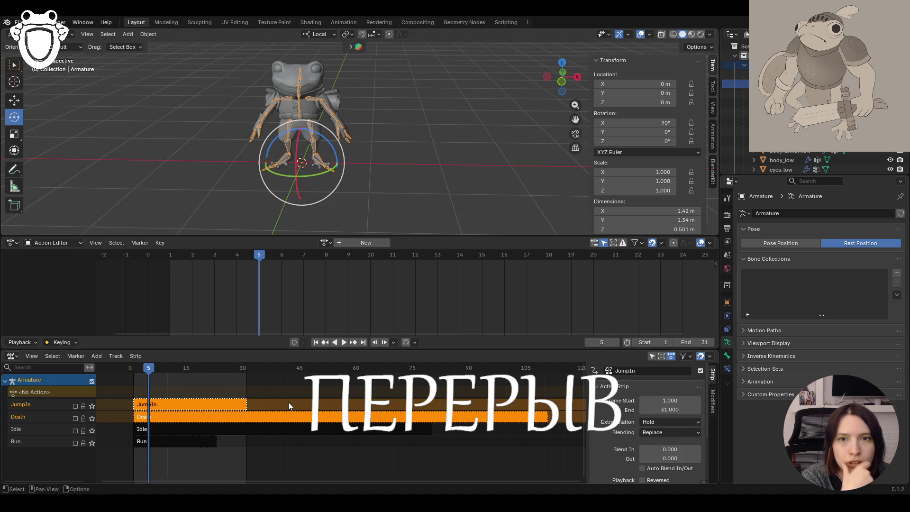
Switch to box selection and move to the Texture Paint workspace
{"action": "left_click", "coordinate": [14, 65]}
{"action": "left_click", "coordinate": [47, 34]}
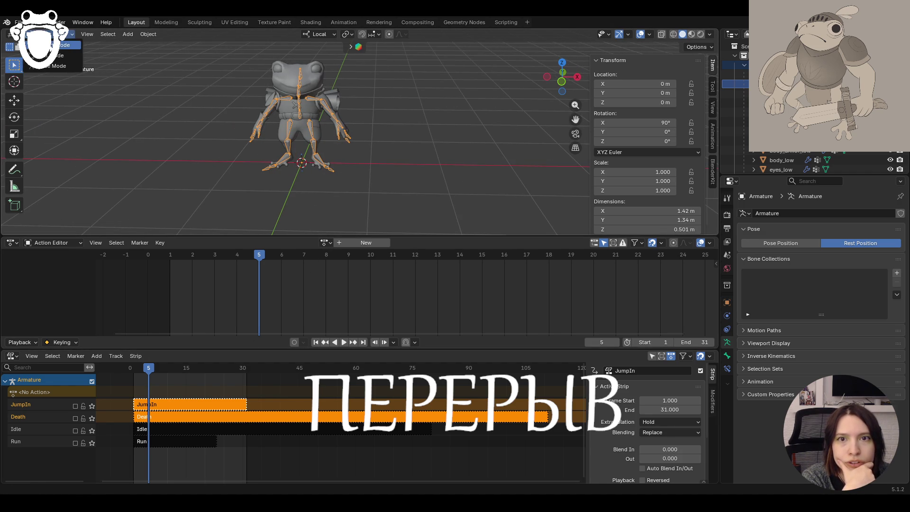
{"action": "left_click", "coordinate": [165, 23]}
{"action": "left_click", "coordinate": [261, 23]}
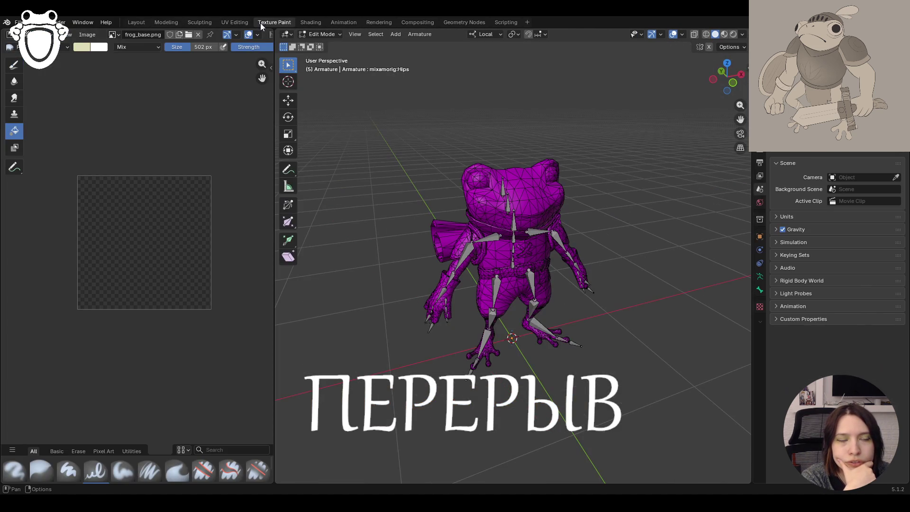
Switch to the Shading workspace and hide the armature bones, leaving only the frog mesh
{"action": "left_click", "coordinate": [315, 21]}
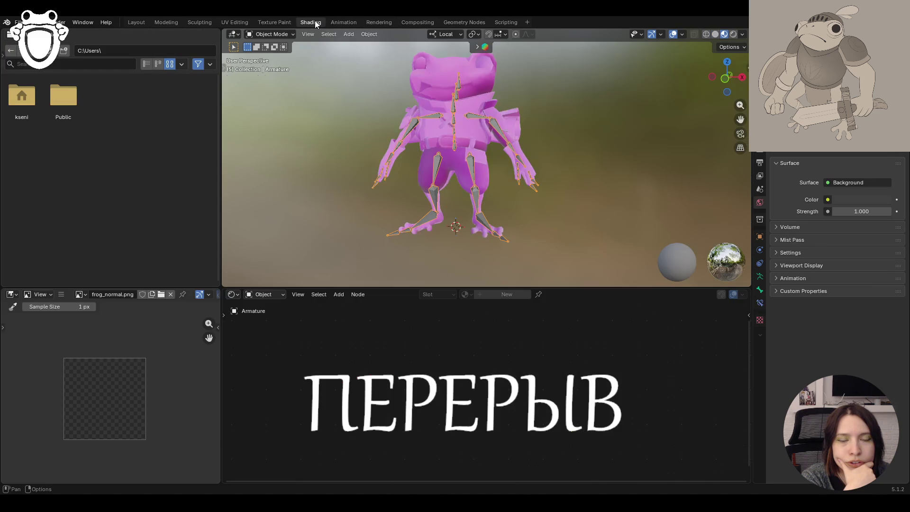
{"action": "scroll", "coordinate": [312, 197], "scroll_direction": "down", "scroll_amount": 2}
{"action": "key", "text": "h"}
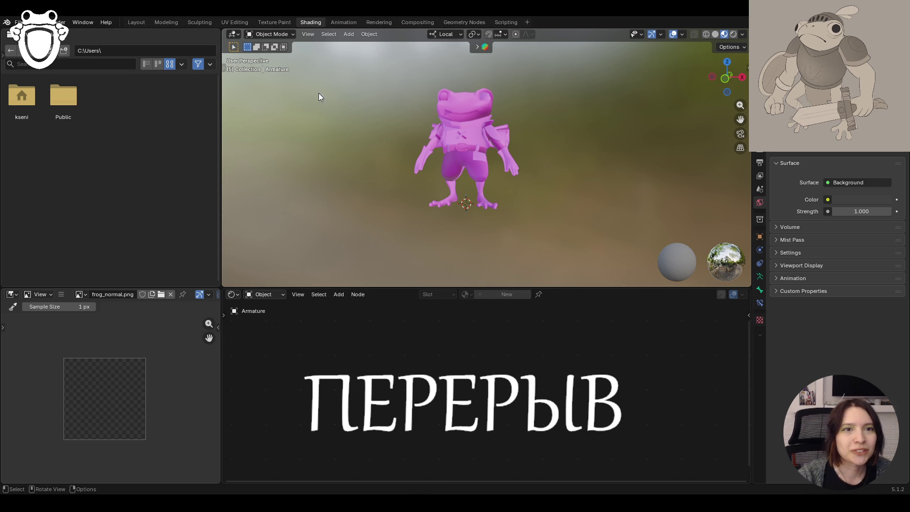
Select body_low, set frog_normal's Color Space to Non-Color, and return to Texture Paint
{"action": "left_click", "coordinate": [487, 125]}
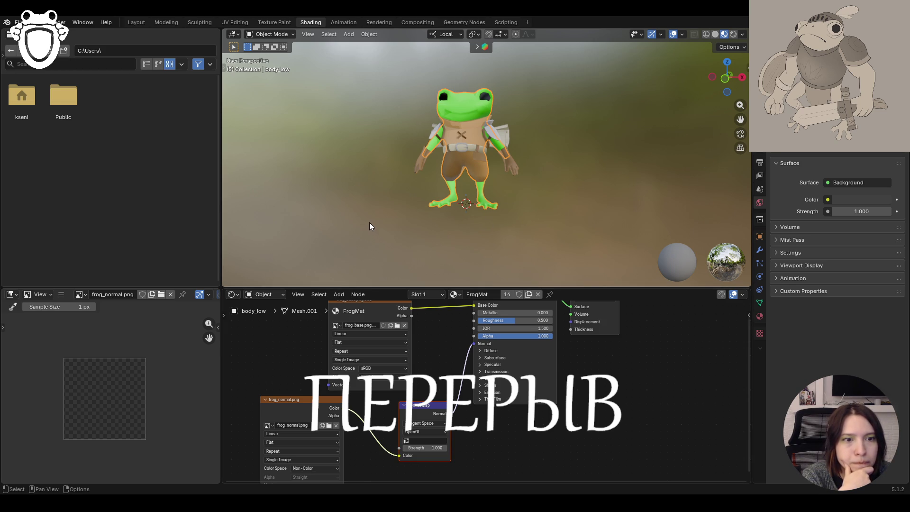
{"action": "key", "text": "Home"}
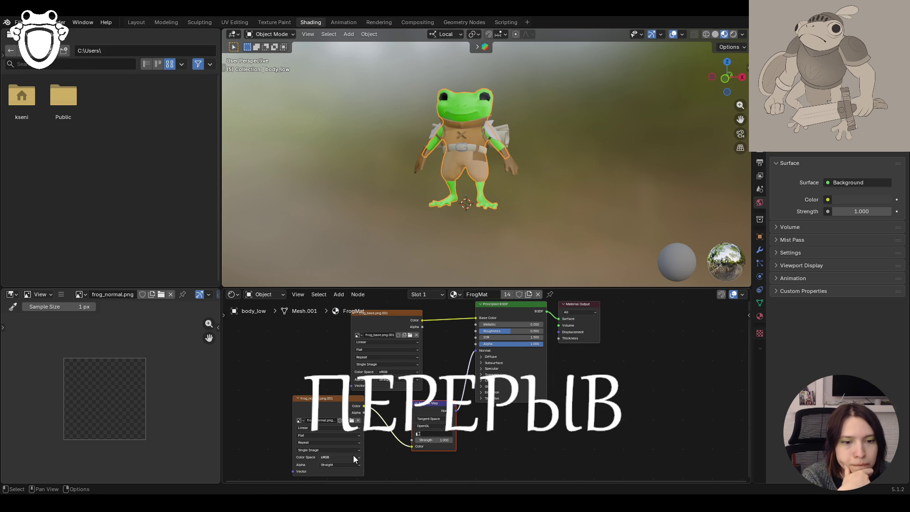
{"action": "left_click", "coordinate": [345, 458]}
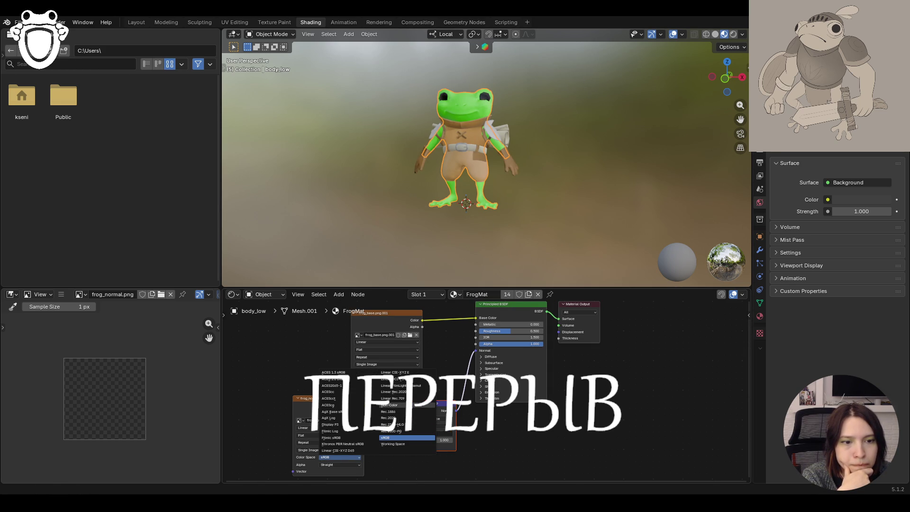
{"action": "left_click", "coordinate": [393, 405]}
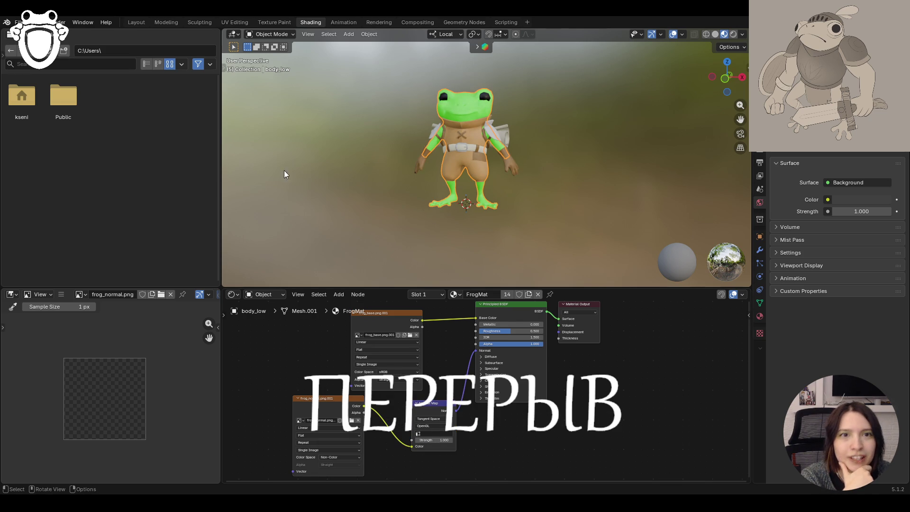
{"action": "left_click", "coordinate": [263, 23]}
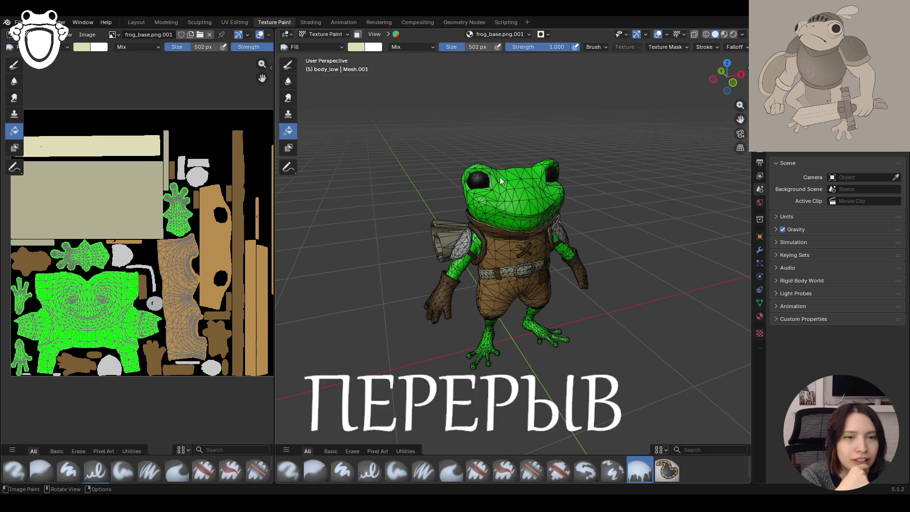
{"action": "left_click", "coordinate": [668, 35]}
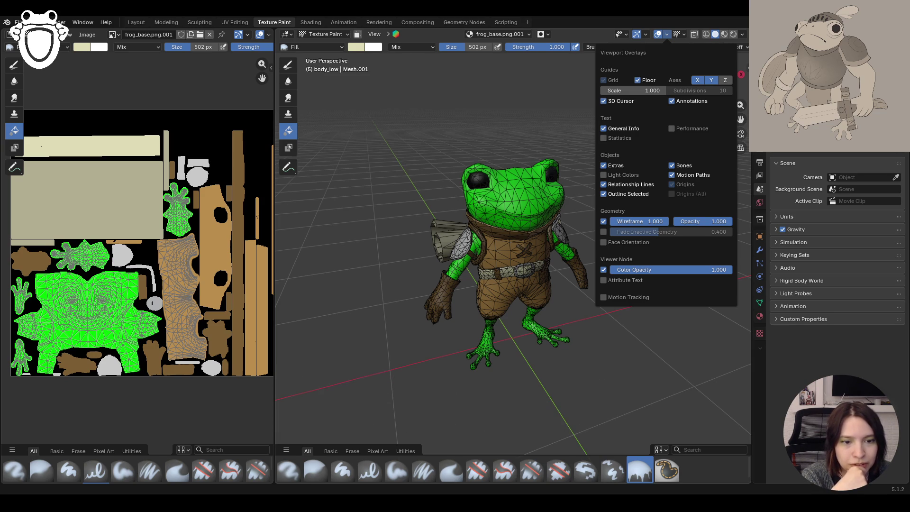
{"action": "middle_click_drag", "start_coordinate": [465, 325], "coordinate": [342, 241]}
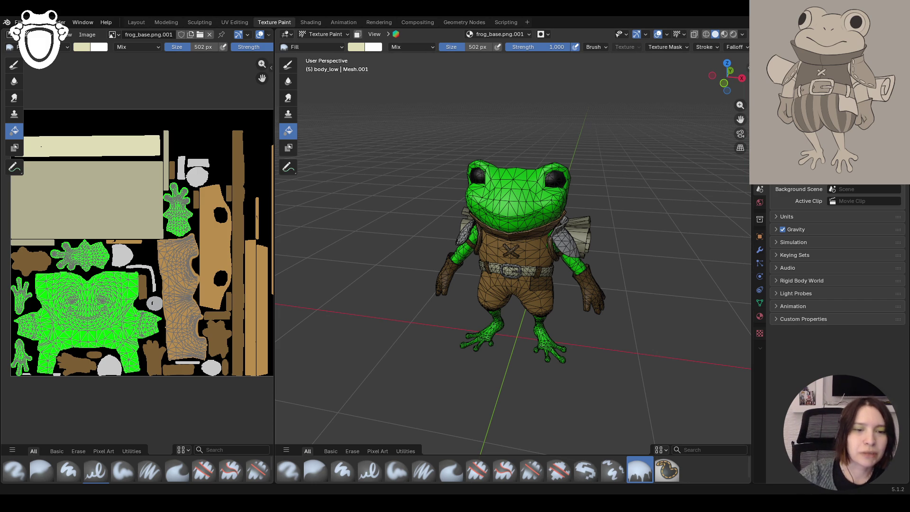
{"action": "middle_click_drag", "start_coordinate": [412, 301], "coordinate": [385, 314]}
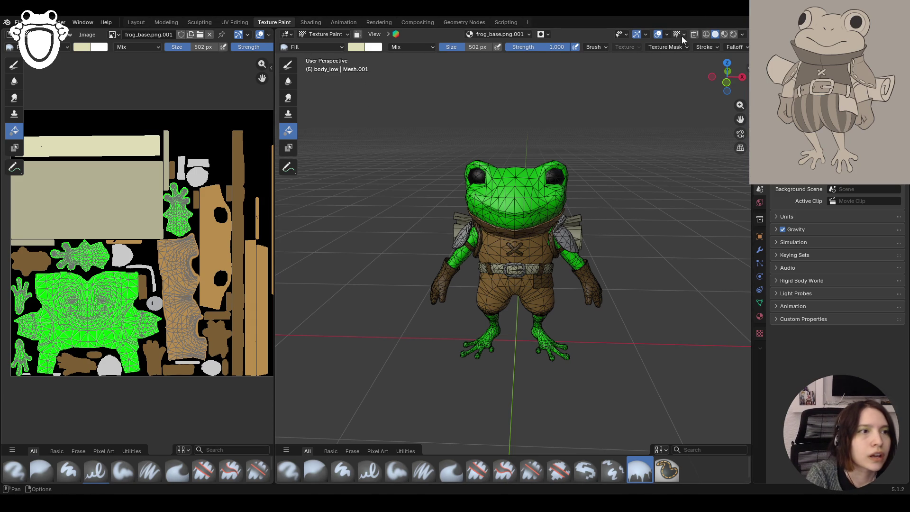
Make the frog's wireframe overlay fainter and open the sidebar
{"action": "middle_click_drag", "start_coordinate": [637, 95], "coordinate": [650, 85]}
{"action": "left_click", "coordinate": [666, 34]}
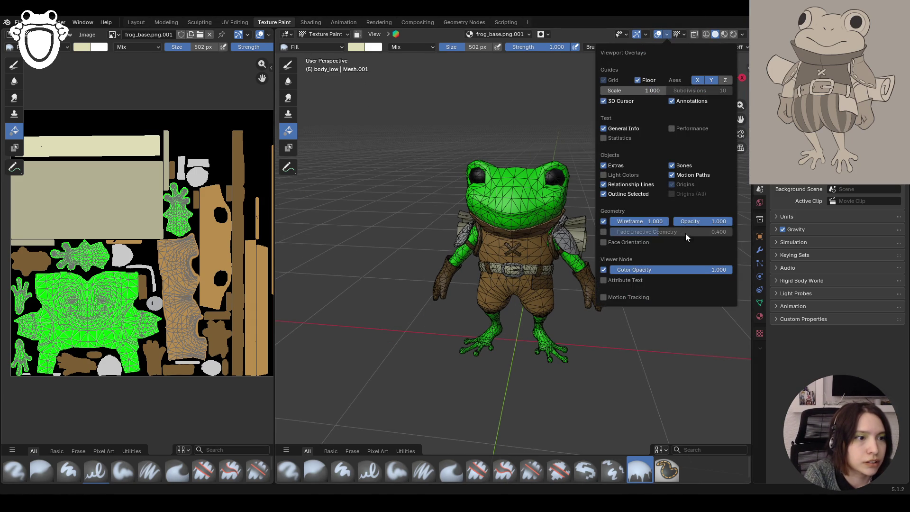
{"action": "left_click_drag", "start_coordinate": [721, 220], "coordinate": [689, 221]}
{"action": "mouse_move", "coordinate": [363, 203]}
{"action": "middle_mouse_down"}
{"action": "mouse_move", "coordinate": [364, 212]}
{"action": "mouse_move", "coordinate": [429, 187]}
{"action": "mouse_move", "coordinate": [394, 181]}
{"action": "mouse_move", "coordinate": [480, 178]}
{"action": "mouse_move", "coordinate": [313, 203]}
{"action": "mouse_move", "coordinate": [522, 209]}
{"action": "middle_mouse_up"}
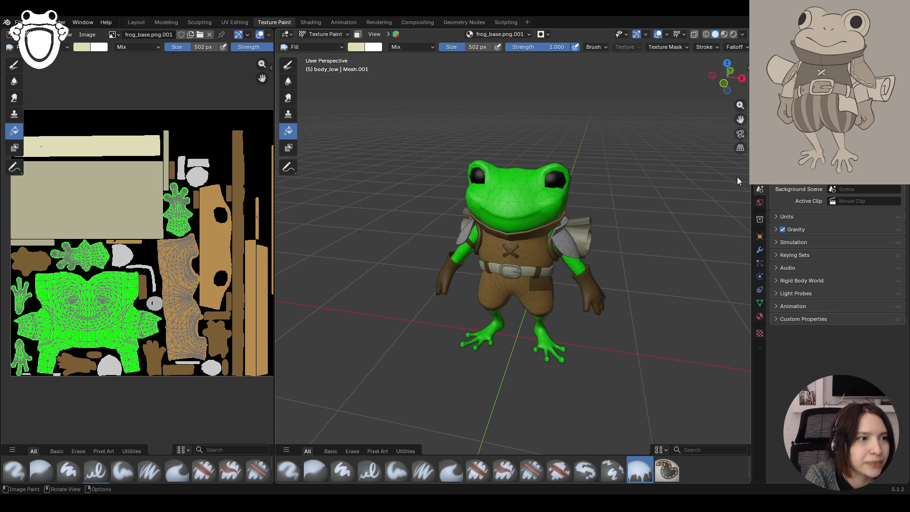
{"action": "left_click", "coordinate": [748, 72]}
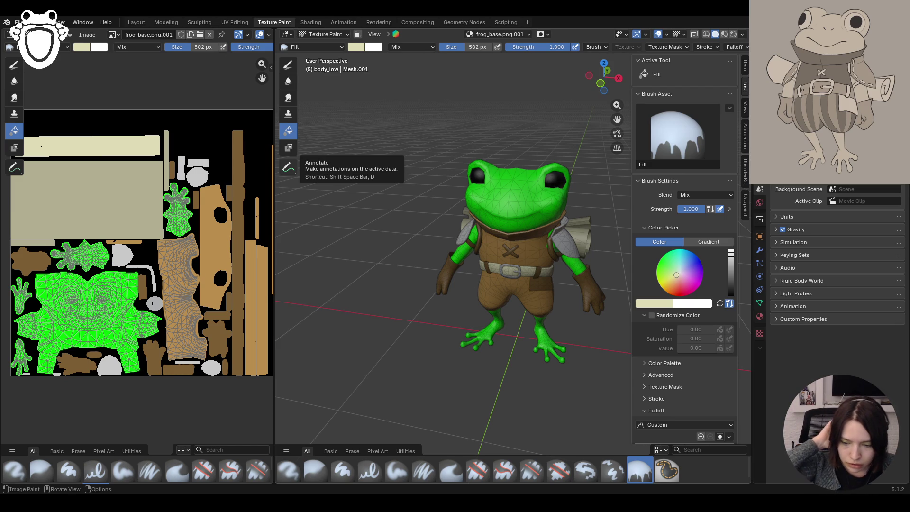
Orbit the frog to a frontal view and show the Ucupaint sidebar panel
{"action": "mouse_move", "coordinate": [554, 227]}
{"action": "middle_mouse_down"}
{"action": "mouse_move", "coordinate": [429, 275]}
{"action": "mouse_move", "coordinate": [517, 304]}
{"action": "middle_mouse_up"}
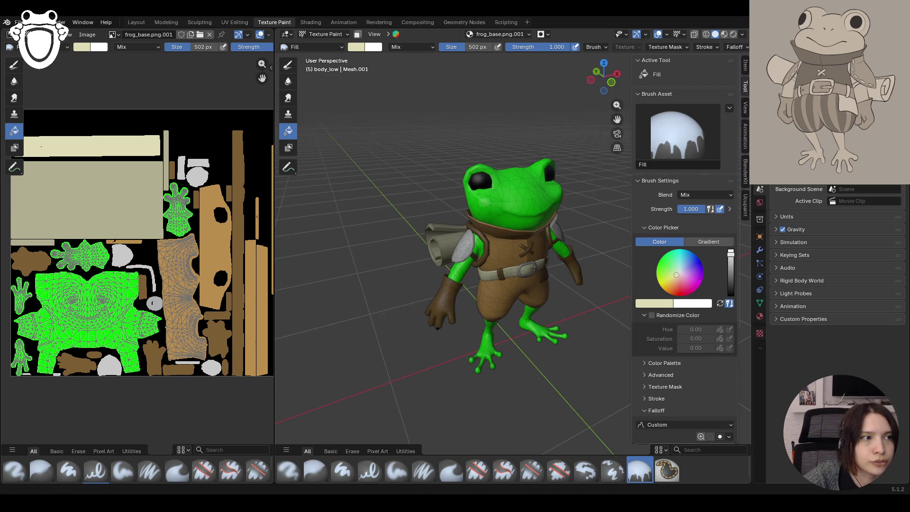
{"action": "scroll", "coordinate": [476, 340], "scroll_direction": "down", "scroll_amount": 5}
{"action": "scroll", "coordinate": [477, 339], "scroll_direction": "up", "scroll_amount": 5}
{"action": "mouse_move", "coordinate": [508, 336]}
{"action": "middle_mouse_down"}
{"action": "mouse_move", "coordinate": [468, 337]}
{"action": "mouse_move", "coordinate": [512, 329]}
{"action": "middle_mouse_up"}
{"action": "scroll", "coordinate": [220, 237], "scroll_direction": "down", "scroll_amount": 1}
{"action": "scroll", "coordinate": [220, 237], "scroll_direction": "up", "scroll_amount": 1}
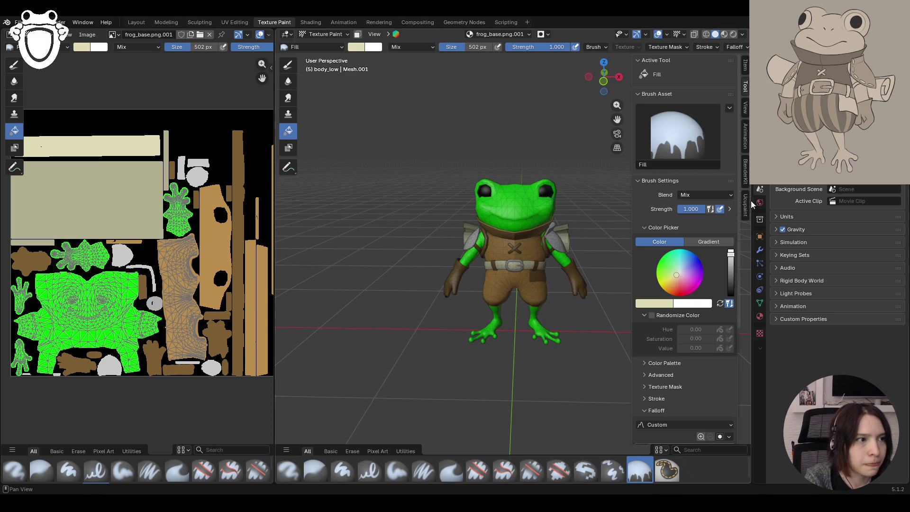
{"action": "scroll", "coordinate": [530, 246], "scroll_direction": "up", "scroll_amount": 2}
{"action": "middle_click_drag", "start_coordinate": [530, 245], "coordinate": [530, 274]}
{"action": "scroll", "coordinate": [489, 156], "scroll_direction": "up", "scroll_amount": 2}
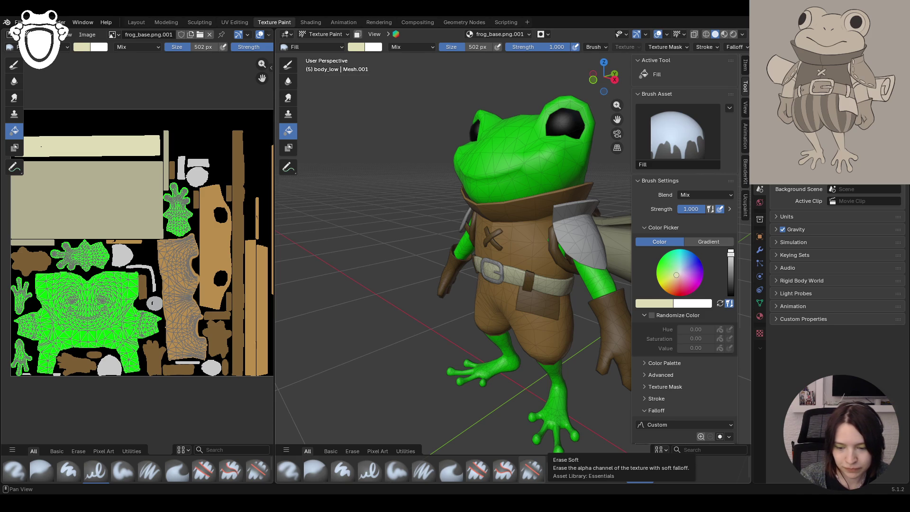
{"action": "mouse_move", "coordinate": [370, 265]}
{"action": "middle_mouse_down"}
{"action": "mouse_move", "coordinate": [404, 240]}
{"action": "mouse_move", "coordinate": [420, 174]}
{"action": "middle_mouse_up"}
{"action": "middle_click_drag", "start_coordinate": [446, 308], "coordinate": [474, 304]}
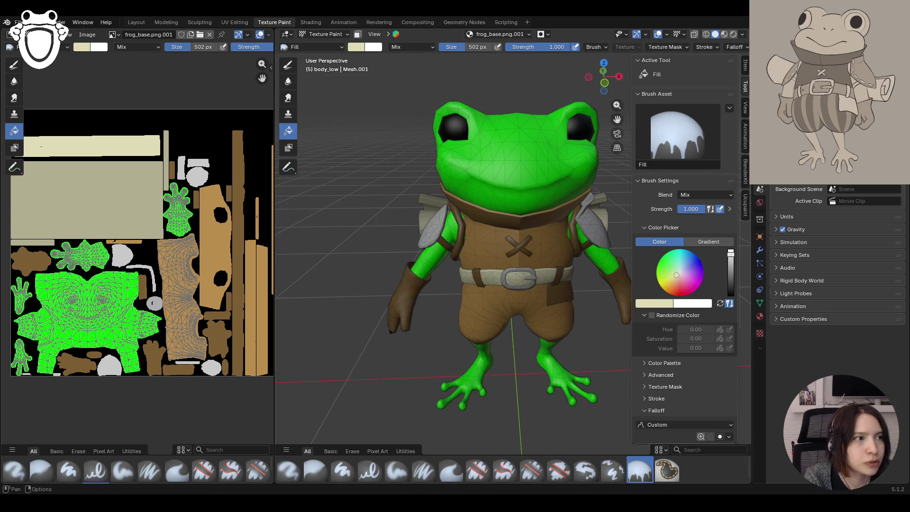
{"action": "left_click", "coordinate": [746, 205]}
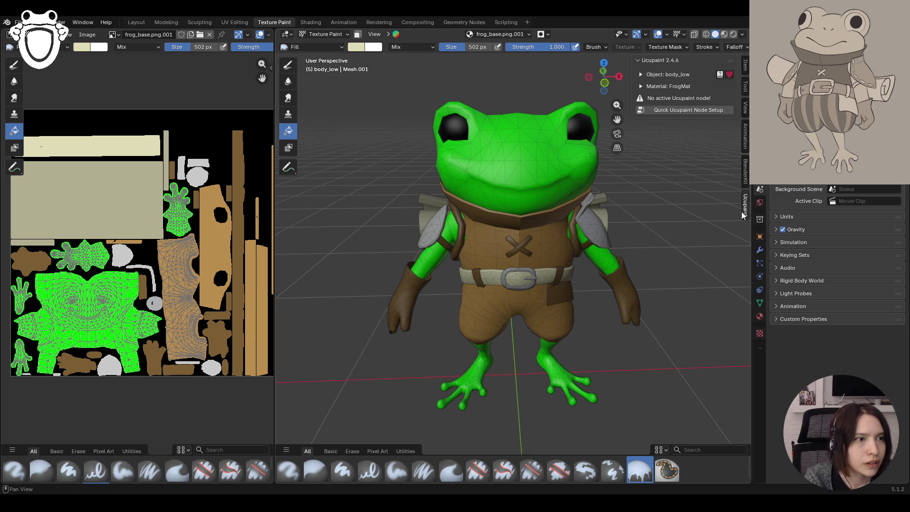
Run Quick Ucupaint Node Setup on FrogMat with linear colour blending off, previewing the Color channel
{"action": "scroll", "coordinate": [366, 195], "scroll_direction": "down", "scroll_amount": 2}
{"action": "scroll", "coordinate": [365, 191], "scroll_direction": "down", "scroll_amount": 1}
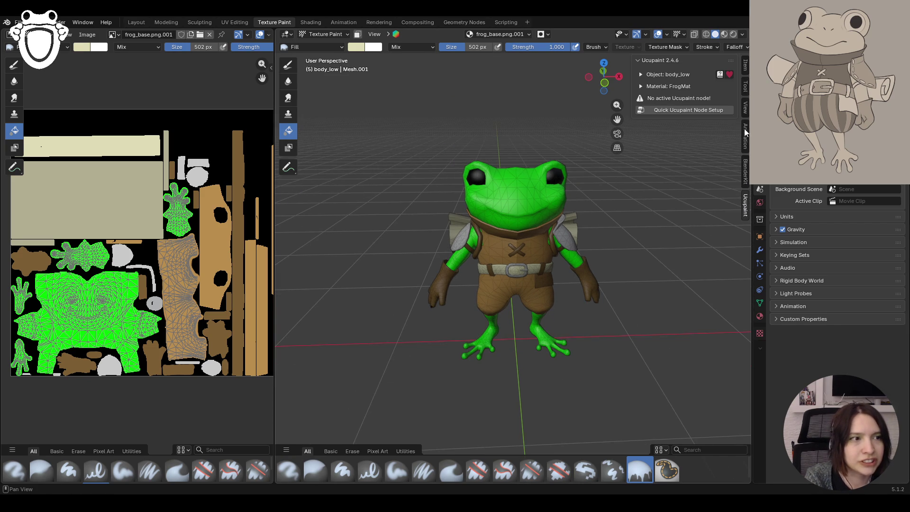
{"action": "left_click", "coordinate": [707, 111]}
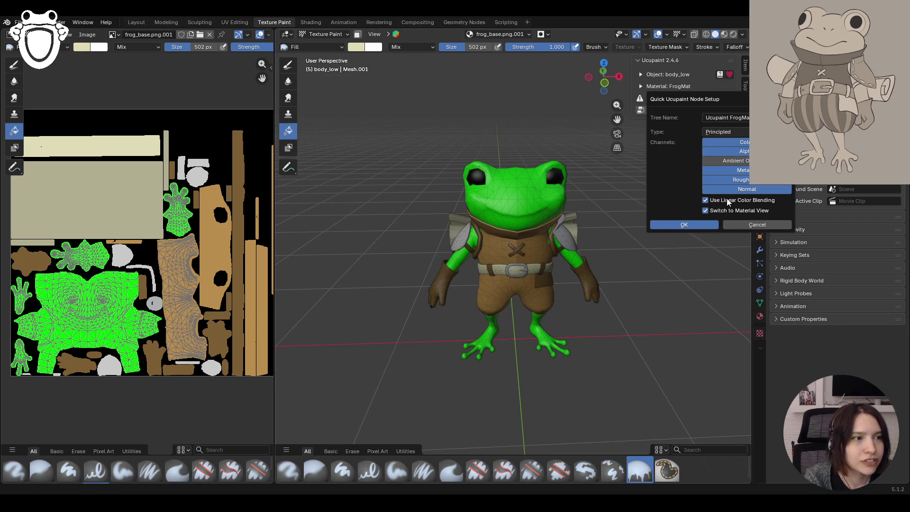
{"action": "left_click", "coordinate": [706, 201]}
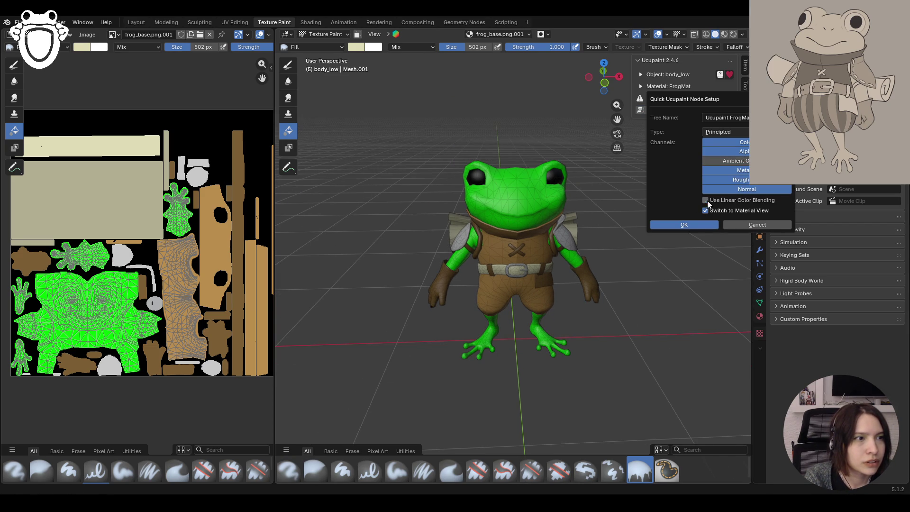
{"action": "left_click", "coordinate": [693, 224]}
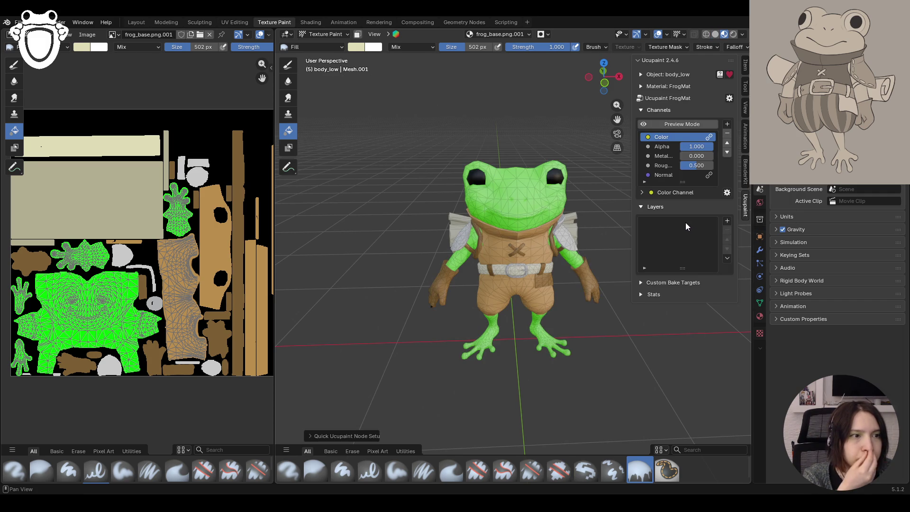
{"action": "left_click", "coordinate": [640, 122]}
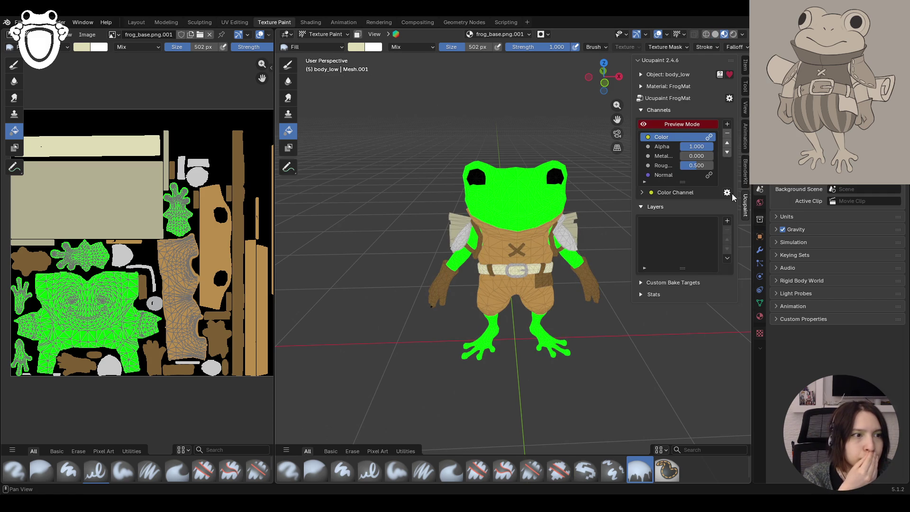
Add a new blank image layer, FrogMat Layer, with Cubic interpolation
{"action": "left_click", "coordinate": [728, 221]}
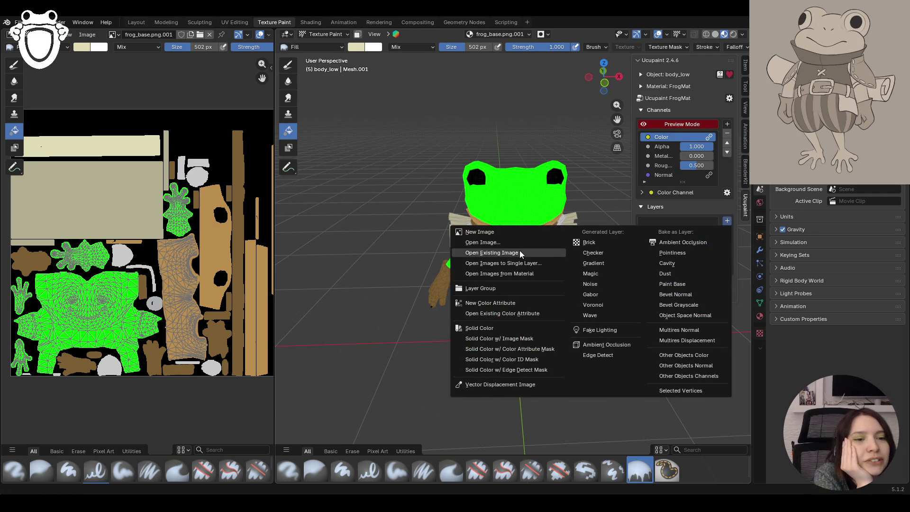
{"action": "left_click", "coordinate": [526, 230]}
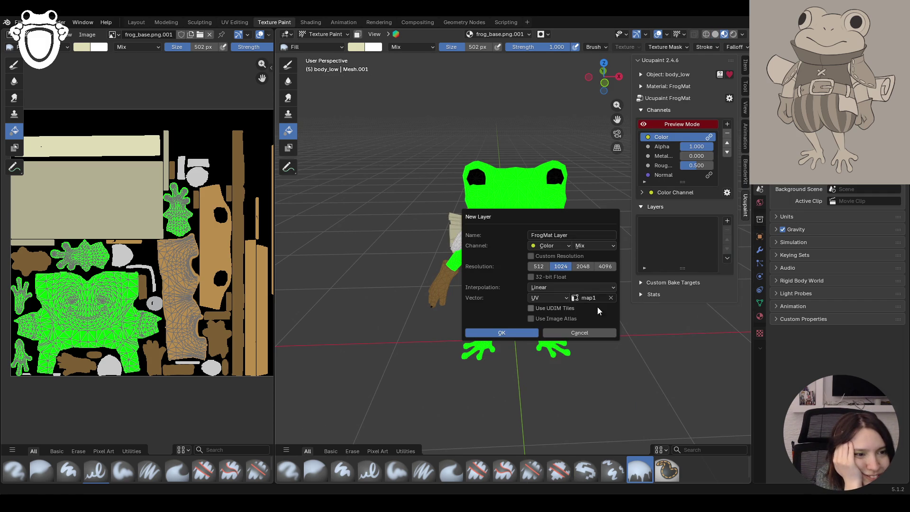
{"action": "left_click", "coordinate": [547, 287]}
{"action": "left_click", "coordinate": [539, 331]}
{"action": "left_click", "coordinate": [521, 333]}
Save frog_rig.blend and show the brush settings
{"action": "key", "text": "Home"}
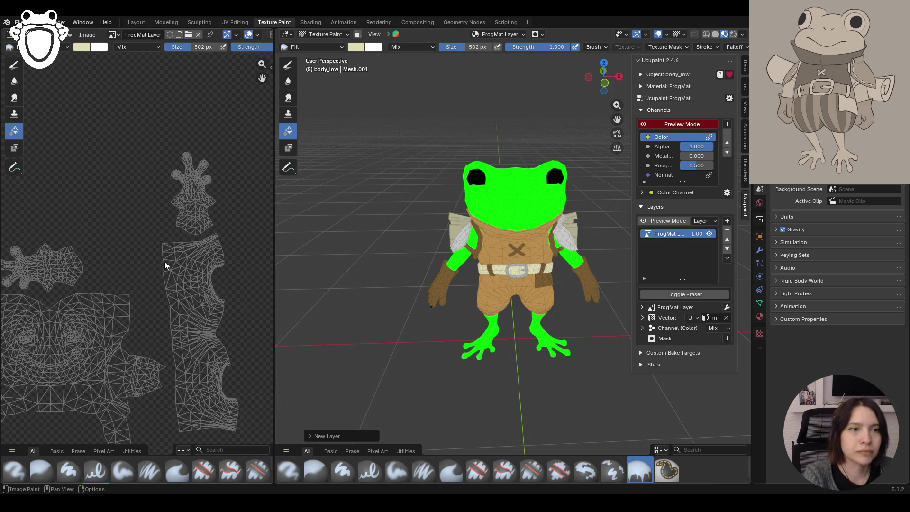
{"action": "key", "text": "ctrl+s"}
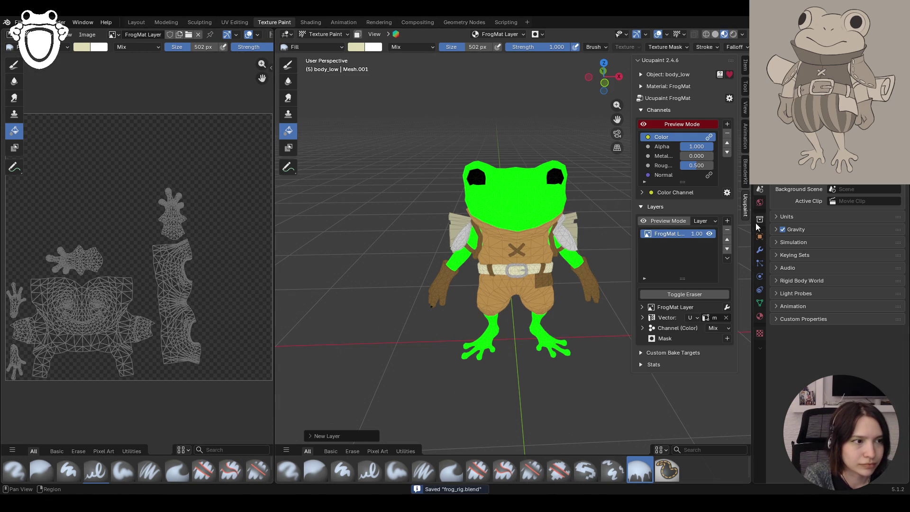
{"action": "left_click", "coordinate": [760, 135]}
Open the Tool brush settings and expand the Palette.003 colour swatches
{"action": "left_click", "coordinate": [19, 22]}
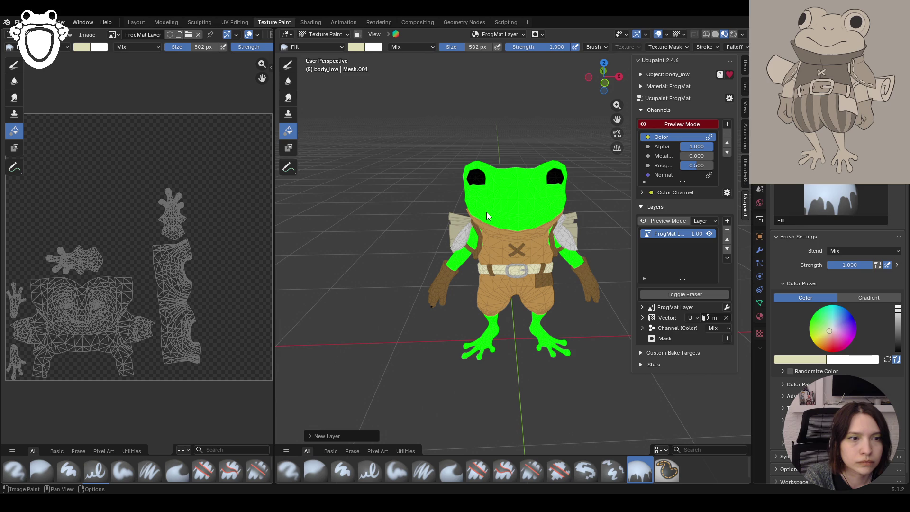
{"action": "left_click", "coordinate": [783, 385]}
{"action": "scroll", "coordinate": [784, 385], "scroll_direction": "down", "scroll_amount": 3}
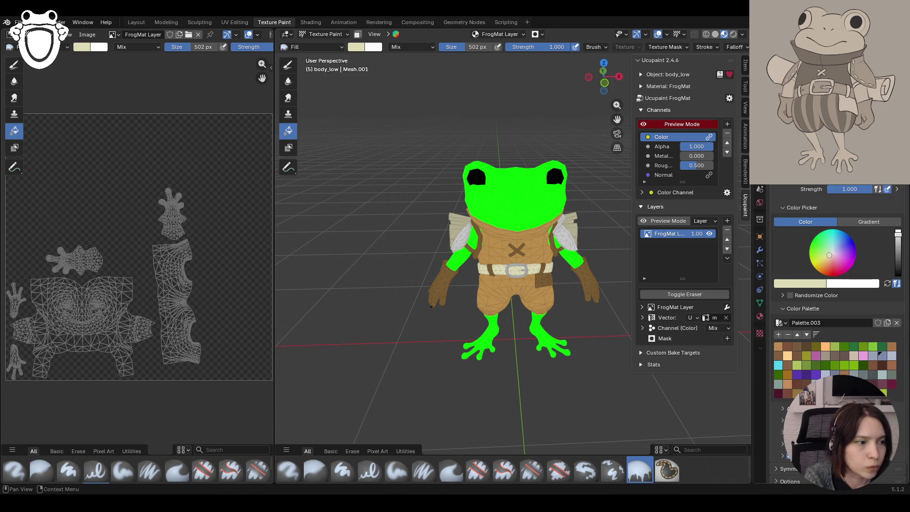
{"action": "scroll", "coordinate": [783, 385], "scroll_direction": "down", "scroll_amount": 1}
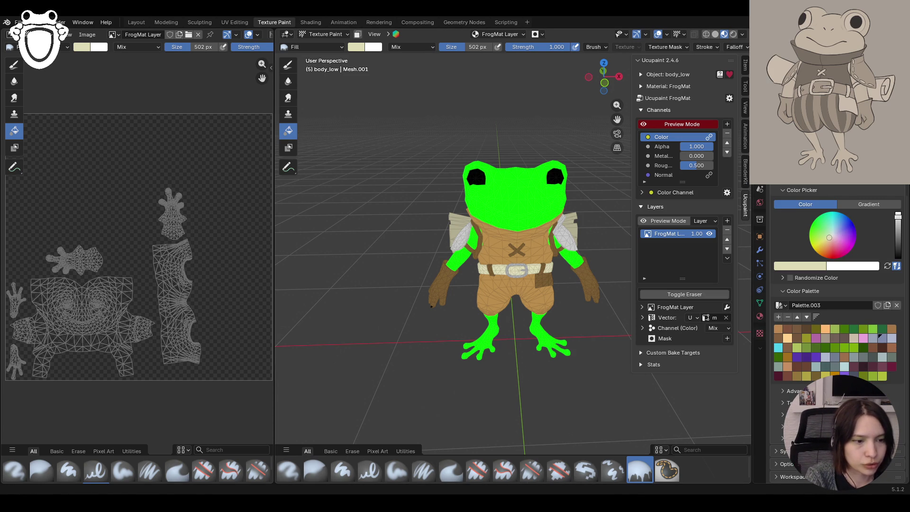
{"action": "middle_click_drag", "start_coordinate": [489, 366], "coordinate": [473, 369]}
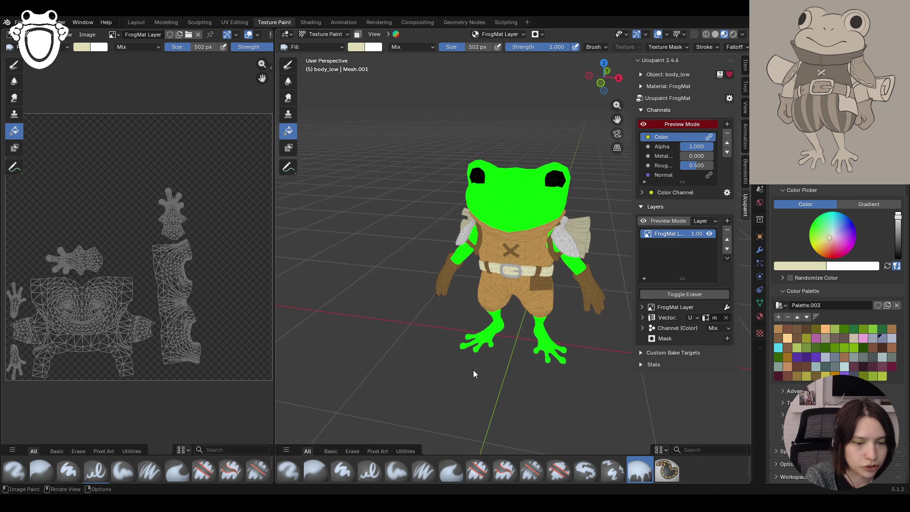
Save the file and toggle the frog to Object Mode and back into Texture Paint
{"action": "key", "text": "ctrl+s"}
{"action": "mouse_move", "coordinate": [530, 349]}
{"action": "middle_mouse_down"}
{"action": "mouse_move", "coordinate": [559, 334]}
{"action": "mouse_move", "coordinate": [442, 325]}
{"action": "mouse_move", "coordinate": [580, 335]}
{"action": "middle_mouse_up"}
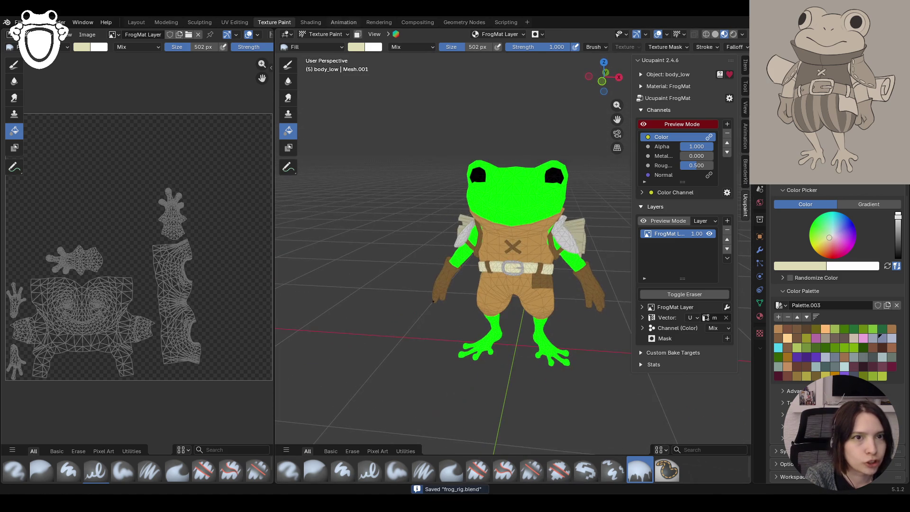
{"action": "left_click", "coordinate": [345, 35]}
{"action": "left_click", "coordinate": [338, 45]}
{"action": "left_click", "coordinate": [332, 34]}
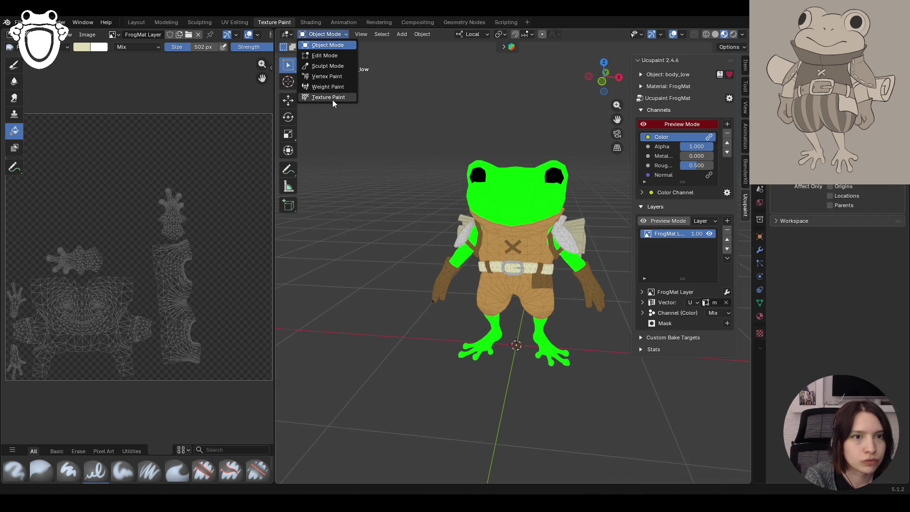
{"action": "left_click", "coordinate": [332, 99]}
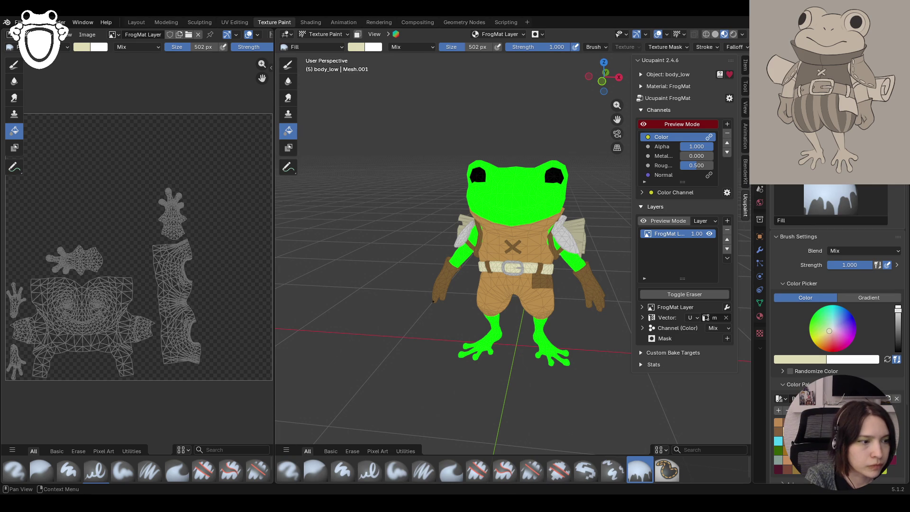
Try yellow-green, darker green, then orange fills on the frog's skin
{"action": "left_click", "coordinate": [817, 335]}
{"action": "left_click", "coordinate": [535, 217]}
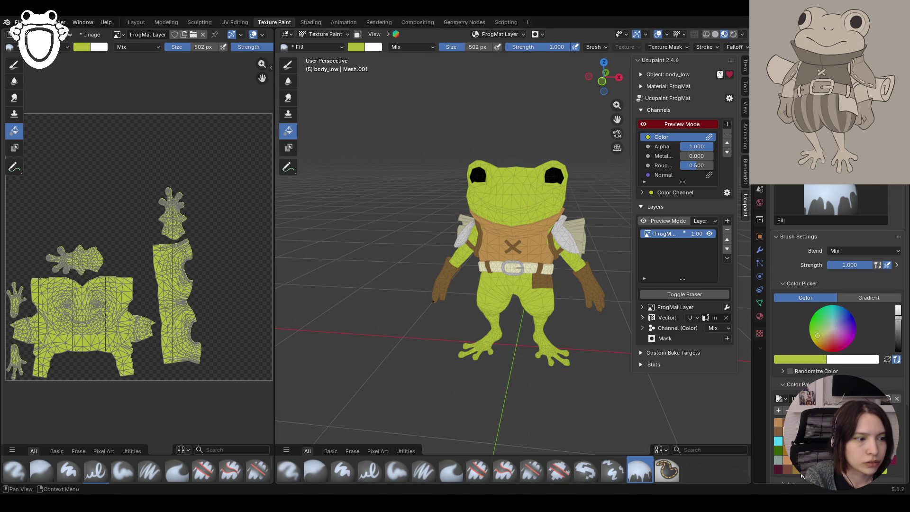
{"action": "left_click", "coordinate": [898, 321]}
{"action": "left_click", "coordinate": [552, 250]}
{"action": "mouse_move", "coordinate": [552, 249]}
{"action": "middle_mouse_down"}
{"action": "mouse_move", "coordinate": [517, 320]}
{"action": "mouse_move", "coordinate": [576, 309]}
{"action": "mouse_move", "coordinate": [586, 265]}
{"action": "mouse_move", "coordinate": [556, 291]}
{"action": "mouse_move", "coordinate": [577, 287]}
{"action": "middle_mouse_up"}
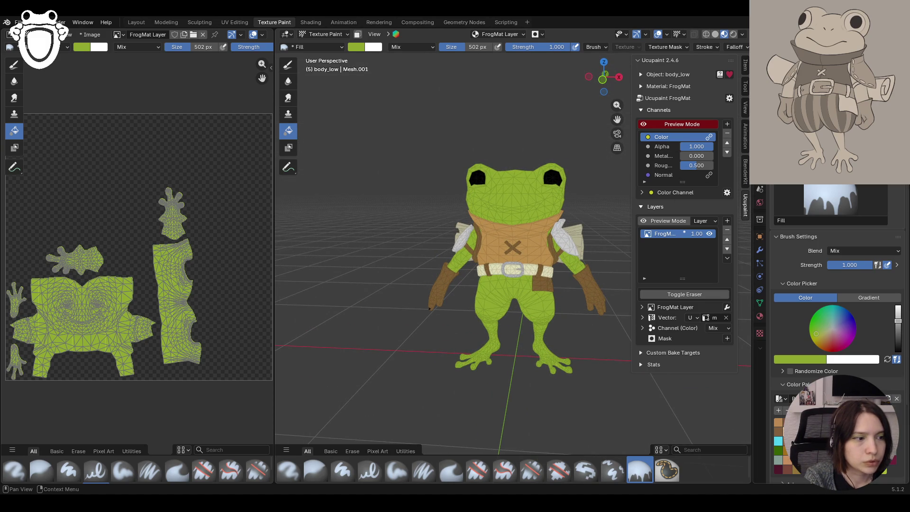
{"action": "left_click", "coordinate": [779, 422]}
{"action": "left_click", "coordinate": [550, 221]}
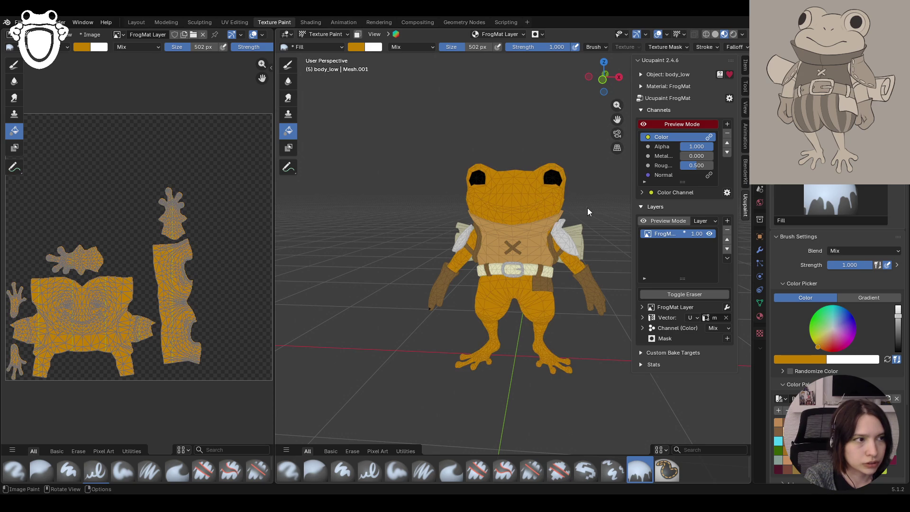
Refine the body fill to a salmon orange-red skin colour
{"action": "middle_click_drag", "start_coordinate": [566, 198], "coordinate": [636, 244]}
{"action": "left_click_drag", "start_coordinate": [825, 343], "coordinate": [827, 342]}
{"action": "left_click", "coordinate": [544, 201]}
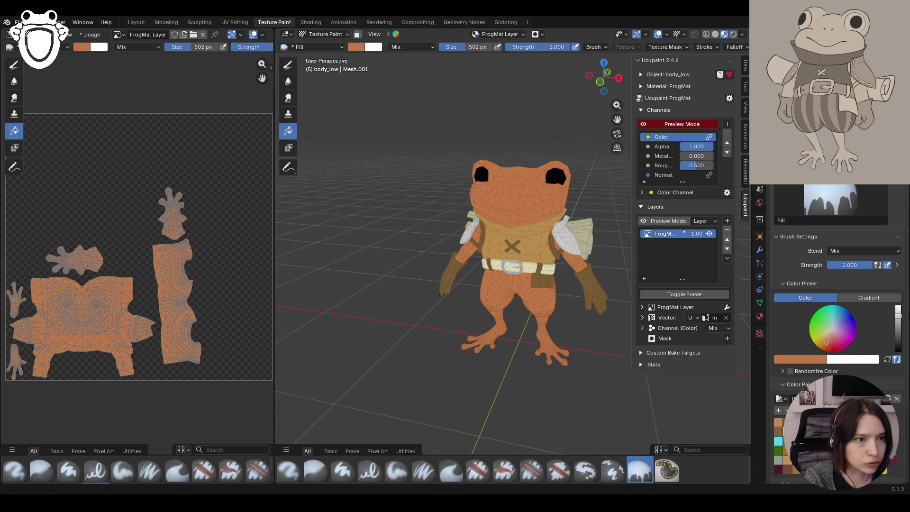
{"action": "left_click", "coordinate": [897, 322]}
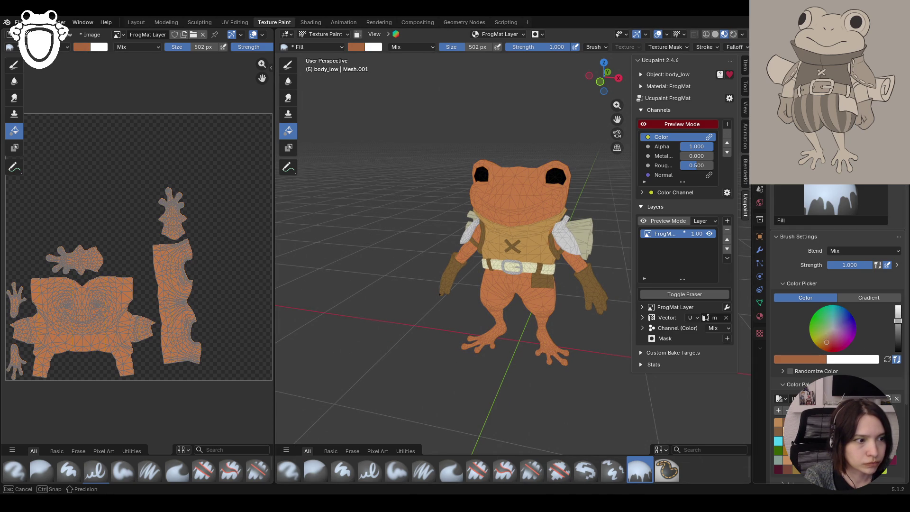
{"action": "left_click", "coordinate": [554, 200]}
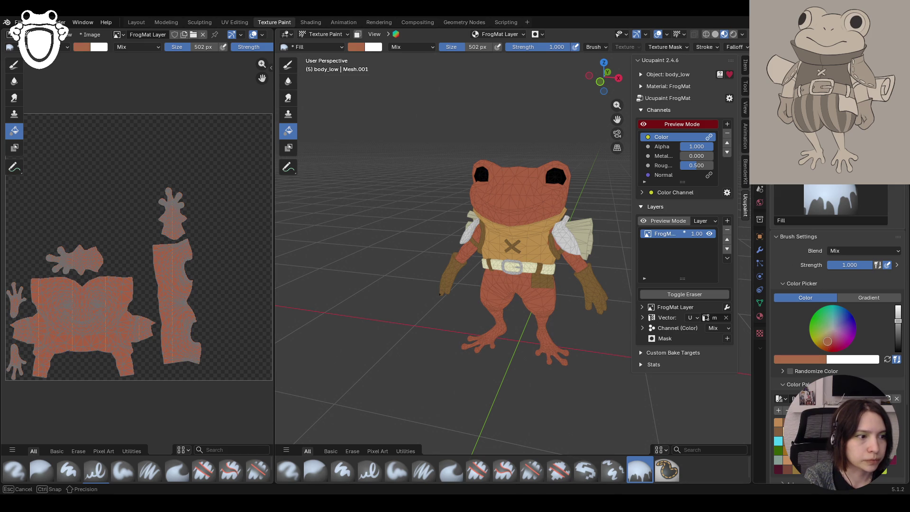
{"action": "left_click", "coordinate": [516, 176]}
{"action": "left_click_drag", "start_coordinate": [830, 343], "coordinate": [829, 340]}
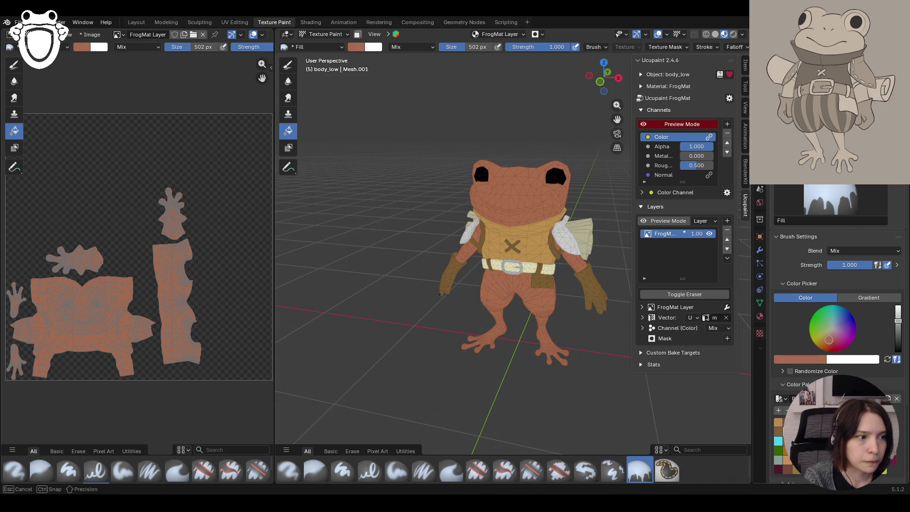
{"action": "left_click", "coordinate": [508, 157]}
{"action": "left_click_drag", "start_coordinate": [830, 341], "coordinate": [827, 340]}
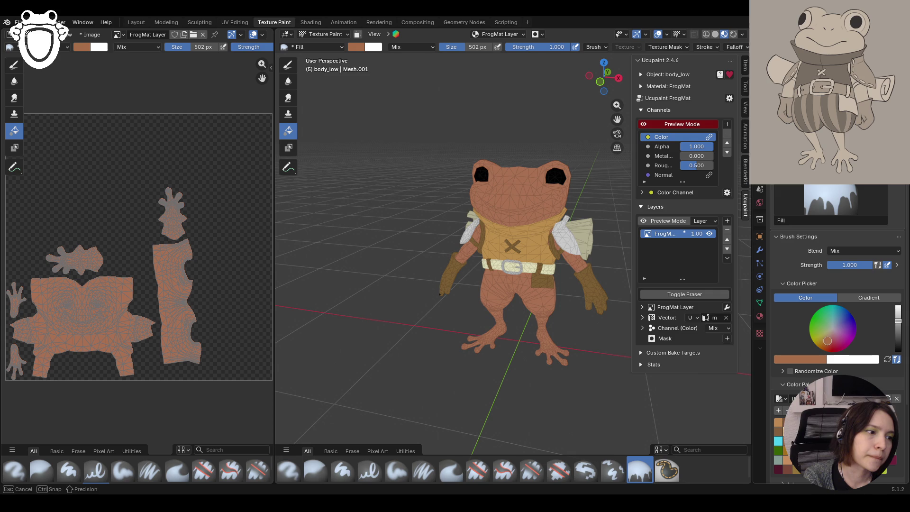
{"action": "mouse_move", "coordinate": [514, 229]}
{"action": "middle_mouse_down"}
{"action": "mouse_move", "coordinate": [616, 220]}
{"action": "mouse_move", "coordinate": [518, 233]}
{"action": "mouse_move", "coordinate": [533, 220]}
{"action": "middle_mouse_up"}
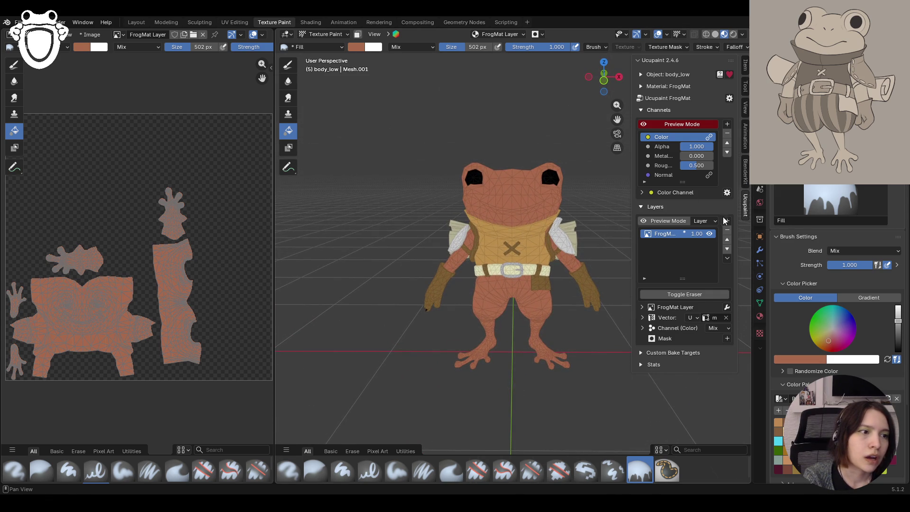
{"action": "left_click", "coordinate": [727, 221]}
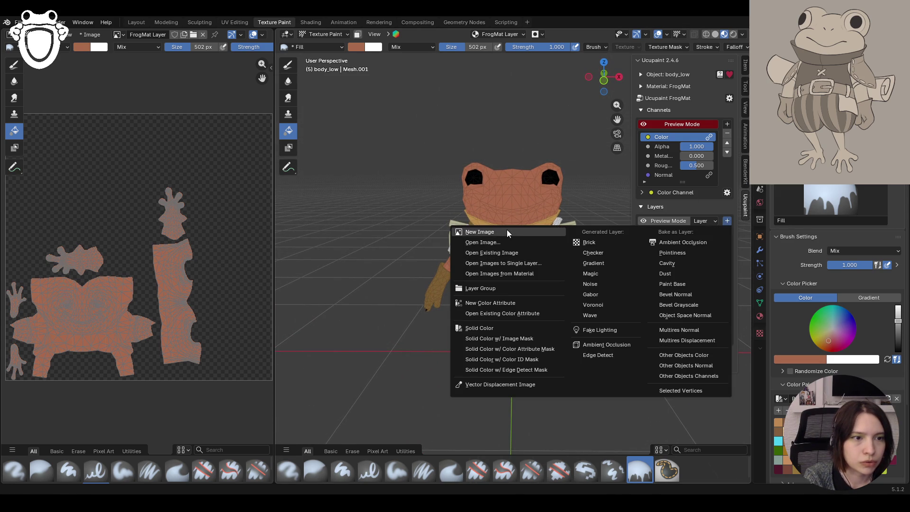
Create FrogMat Layer 1 and test green and teal fills on it
{"action": "left_click", "coordinate": [507, 230]}
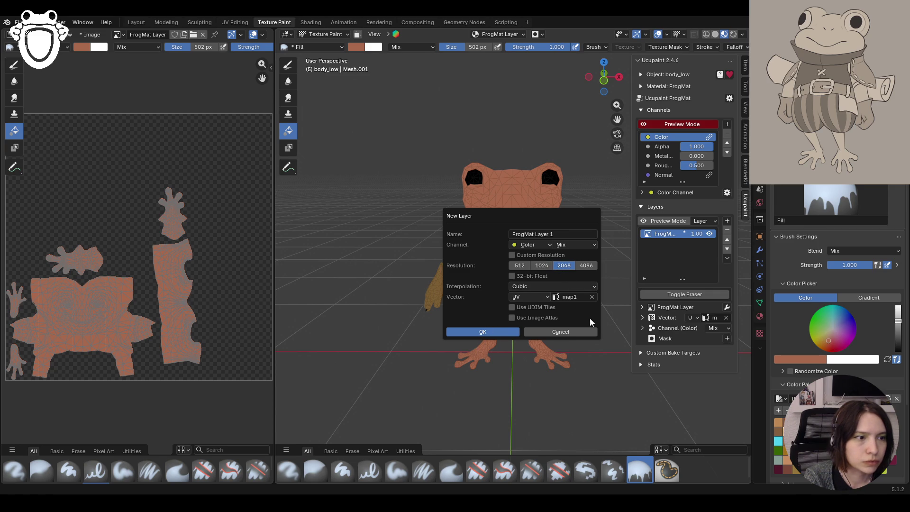
{"action": "left_click", "coordinate": [482, 332]}
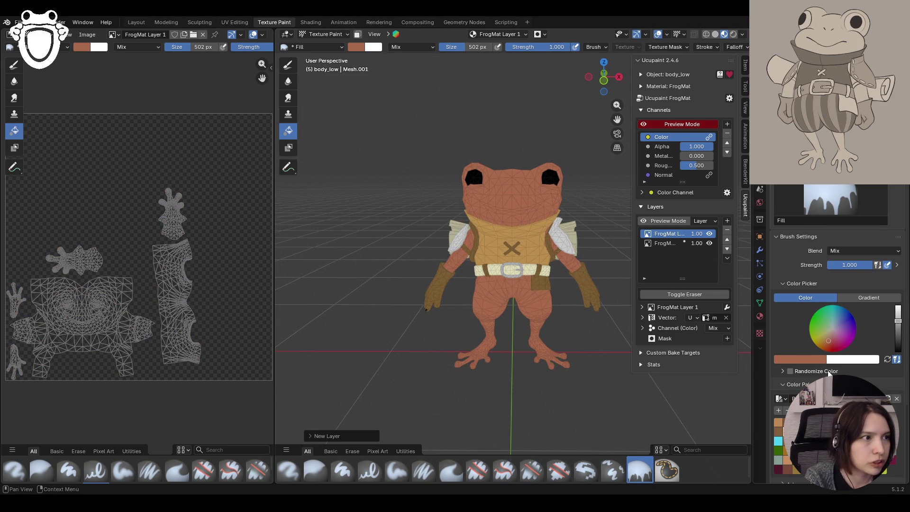
{"action": "left_click", "coordinate": [827, 318]}
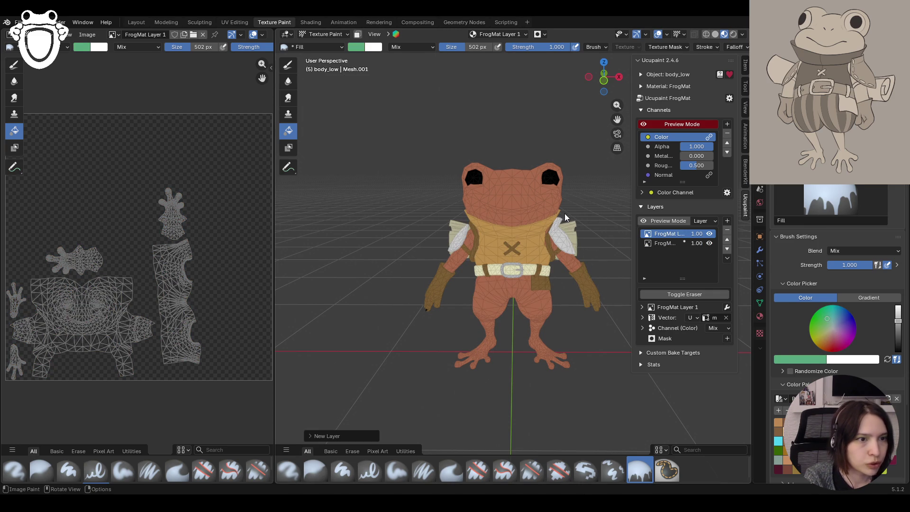
{"action": "left_click", "coordinate": [537, 207]}
{"action": "middle_click_drag", "start_coordinate": [593, 252], "coordinate": [580, 272]}
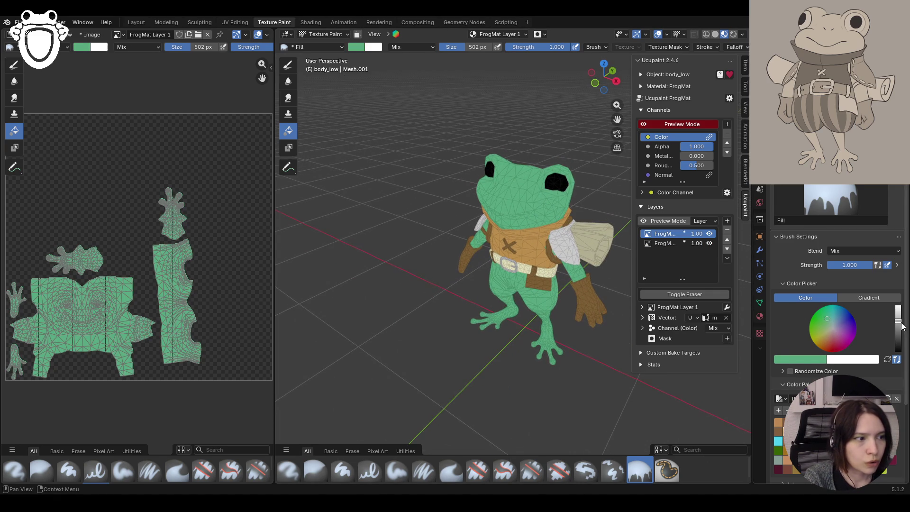
{"action": "left_click", "coordinate": [833, 321]}
{"action": "left_click", "coordinate": [538, 211]}
{"action": "middle_click_drag", "start_coordinate": [558, 255], "coordinate": [583, 242]}
Shift the new layer's body fill toward yellow-green, then muted yellow
{"action": "mouse_move", "coordinate": [898, 321]}
{"action": "left_mouse_down"}
{"action": "mouse_move", "coordinate": [898, 330]}
{"action": "mouse_move", "coordinate": [898, 319]}
{"action": "left_mouse_up"}
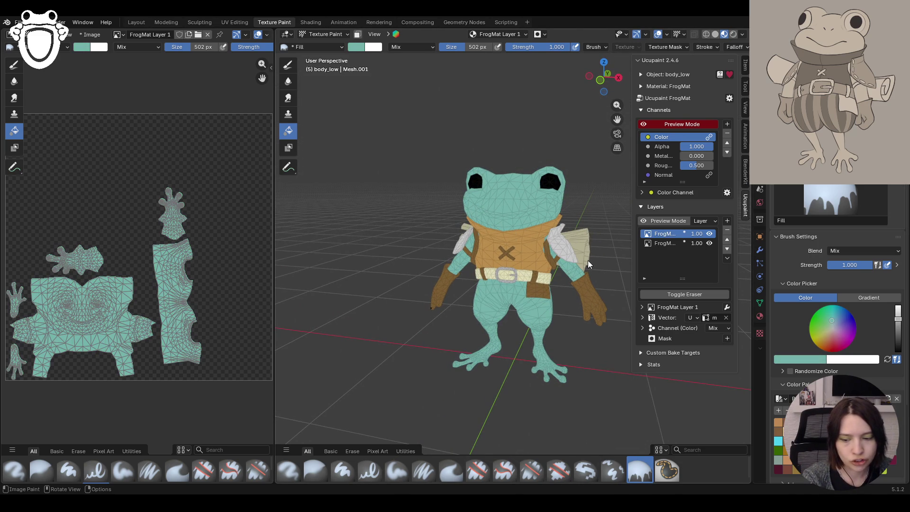
{"action": "left_click_drag", "start_coordinate": [832, 321], "coordinate": [828, 316]}
{"action": "left_click", "coordinate": [510, 211]}
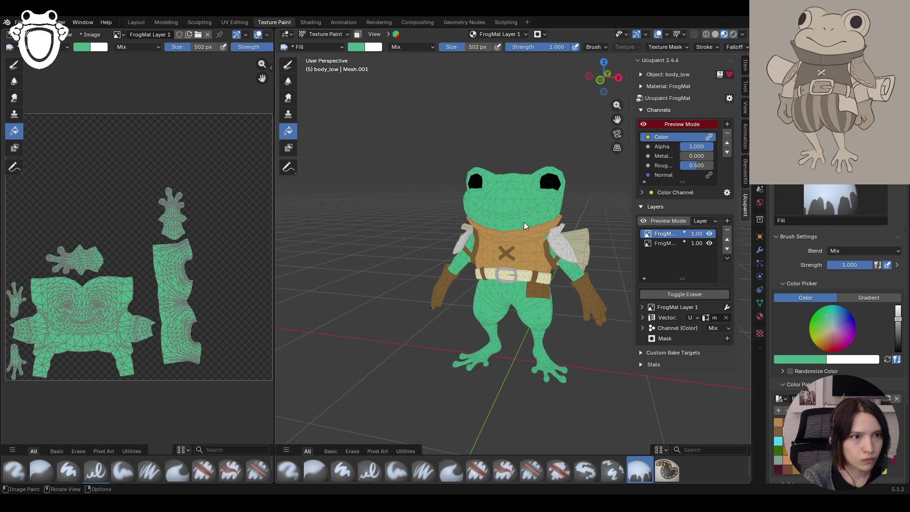
{"action": "mouse_move", "coordinate": [541, 241]}
{"action": "middle_mouse_down"}
{"action": "mouse_move", "coordinate": [483, 264]}
{"action": "mouse_move", "coordinate": [548, 252]}
{"action": "middle_mouse_up"}
{"action": "scroll", "coordinate": [547, 252], "scroll_direction": "down", "scroll_amount": 4}
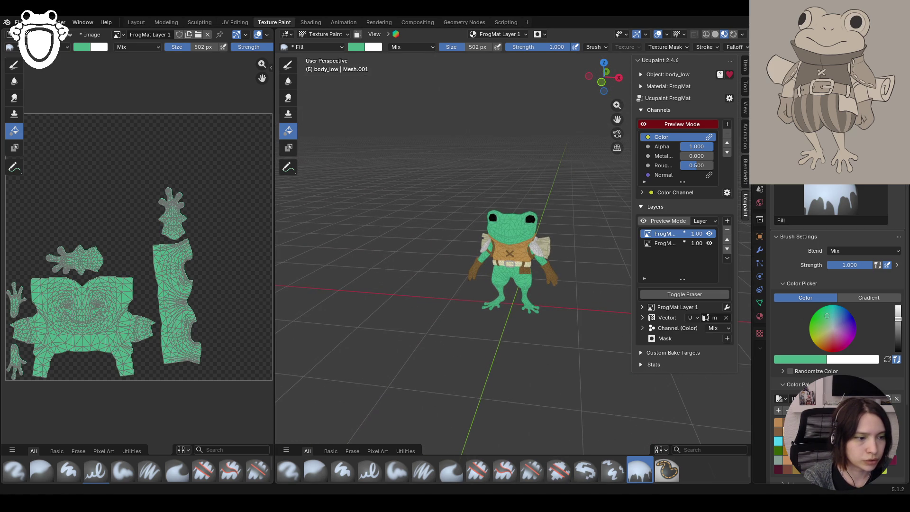
{"action": "mouse_move", "coordinate": [550, 303]}
{"action": "middle_mouse_down"}
{"action": "mouse_move", "coordinate": [561, 313]}
{"action": "mouse_move", "coordinate": [581, 242]}
{"action": "middle_mouse_up"}
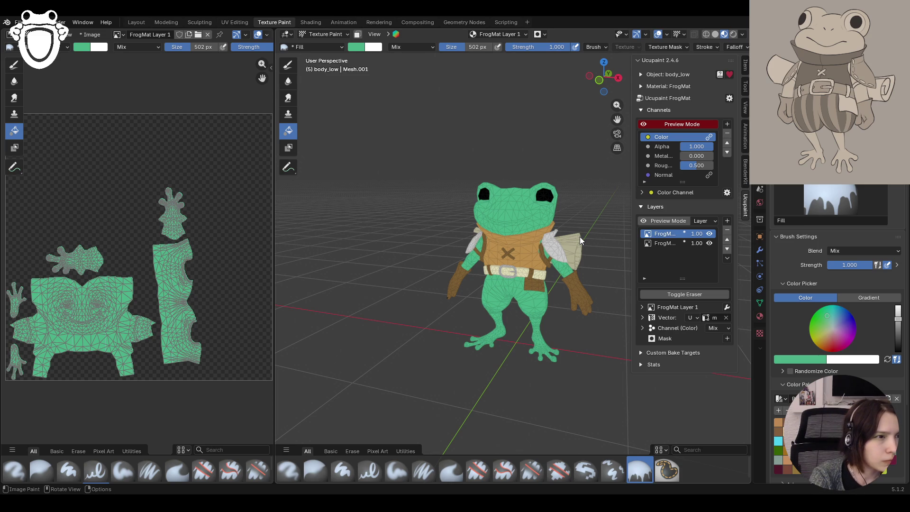
{"action": "mouse_move", "coordinate": [818, 332]}
{"action": "left_mouse_down"}
{"action": "mouse_move", "coordinate": [811, 335]}
{"action": "mouse_move", "coordinate": [822, 339]}
{"action": "left_mouse_up"}
{"action": "left_click", "coordinate": [458, 204]}
{"action": "left_click", "coordinate": [513, 218]}
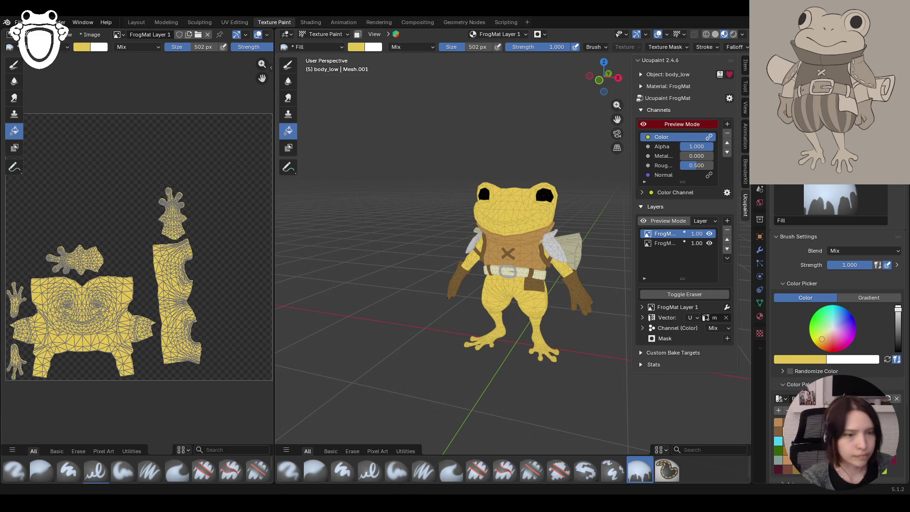
Refill the body in brighter yellow and make the lower orange FrogMat Layer active
{"action": "mouse_move", "coordinate": [548, 383]}
{"action": "middle_mouse_down"}
{"action": "mouse_move", "coordinate": [544, 312]}
{"action": "mouse_move", "coordinate": [553, 315]}
{"action": "mouse_move", "coordinate": [485, 320]}
{"action": "mouse_move", "coordinate": [522, 313]}
{"action": "middle_mouse_up"}
{"action": "mouse_move", "coordinate": [593, 280]}
{"action": "middle_mouse_down"}
{"action": "mouse_move", "coordinate": [442, 264]}
{"action": "mouse_move", "coordinate": [546, 285]}
{"action": "middle_mouse_up"}
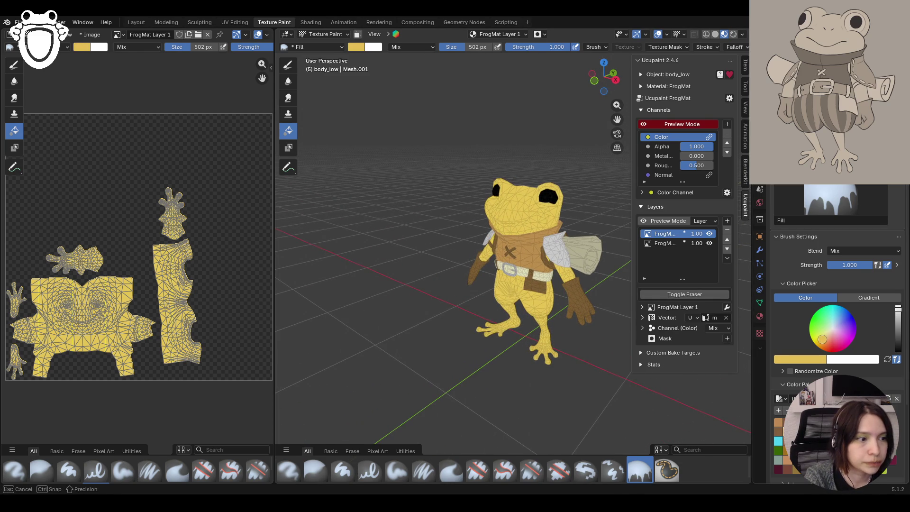
{"action": "left_click_drag", "start_coordinate": [822, 339], "coordinate": [820, 339]}
{"action": "left_click", "coordinate": [514, 220]}
{"action": "left_click", "coordinate": [527, 201]}
{"action": "mouse_move", "coordinate": [491, 255]}
{"action": "middle_mouse_down"}
{"action": "mouse_move", "coordinate": [539, 257]}
{"action": "mouse_move", "coordinate": [533, 252]}
{"action": "middle_mouse_up"}
{"action": "left_click", "coordinate": [662, 244]}
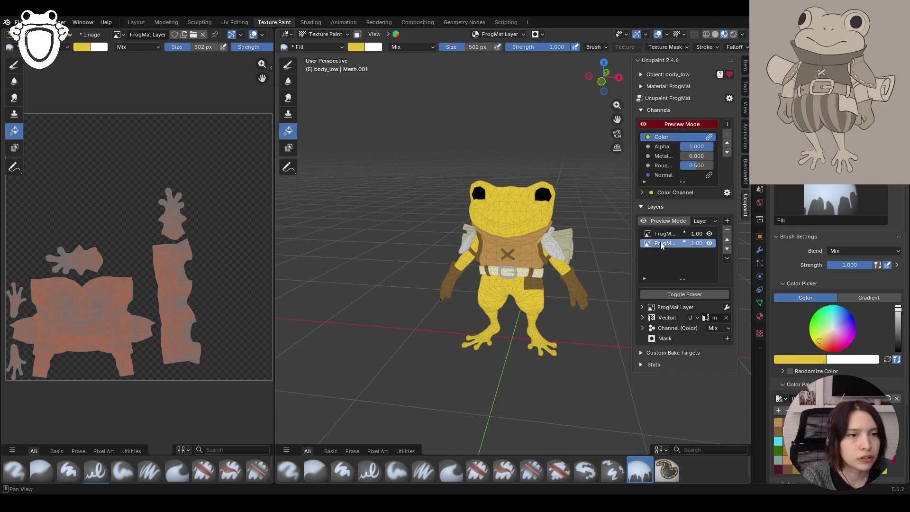
Toggle the yellow top layer on and off to compare, then make the lower orange FrogMat Layer active
{"action": "left_click", "coordinate": [710, 234]}
{"action": "left_click", "coordinate": [710, 234]}
{"action": "left_click", "coordinate": [710, 233]}
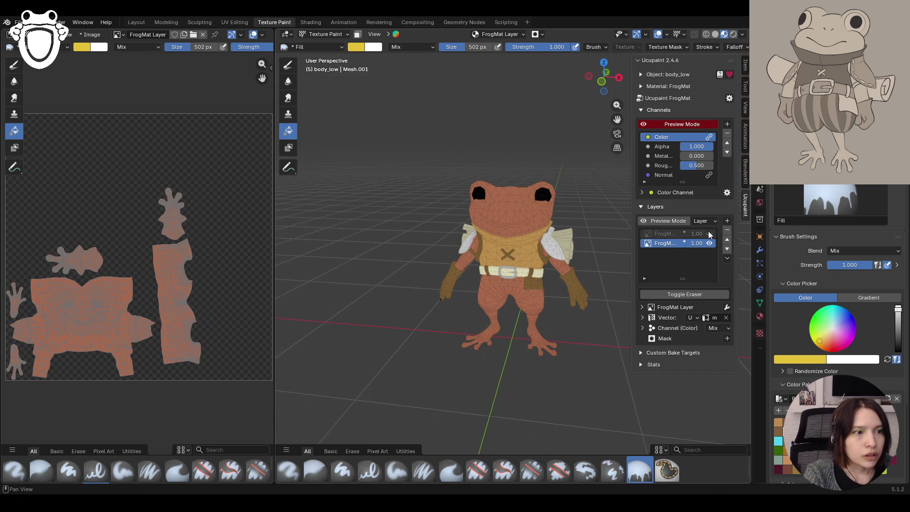
{"action": "left_click", "coordinate": [710, 234]}
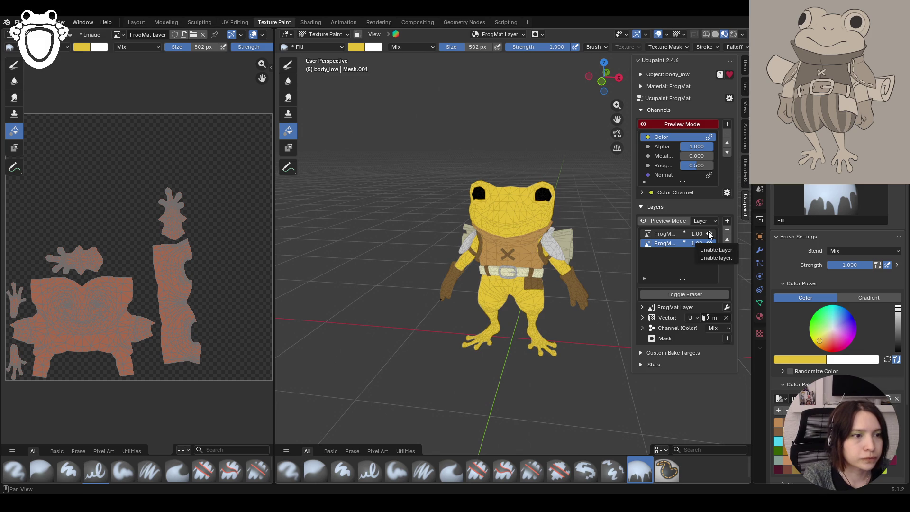
{"action": "middle_click_drag", "start_coordinate": [570, 218], "coordinate": [515, 206]}
{"action": "left_click", "coordinate": [673, 234]}
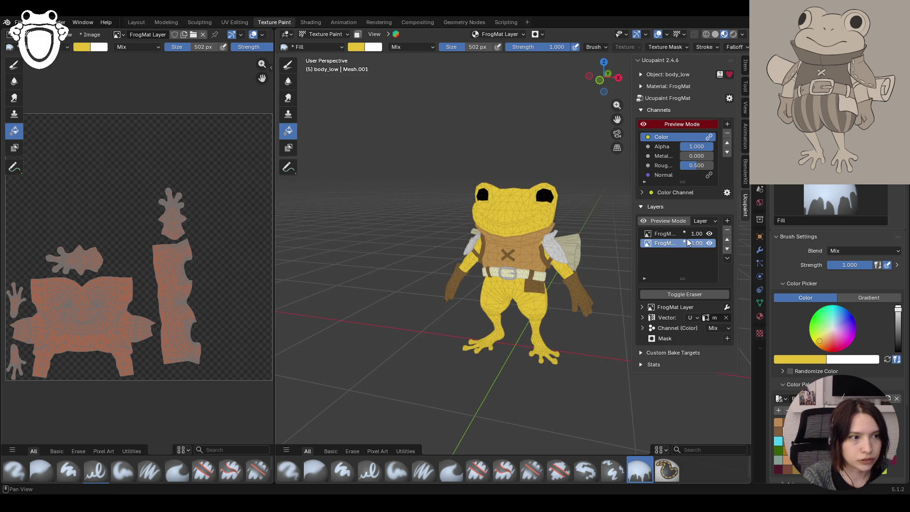
{"action": "left_click", "coordinate": [710, 234]}
{"action": "left_click", "coordinate": [711, 235]}
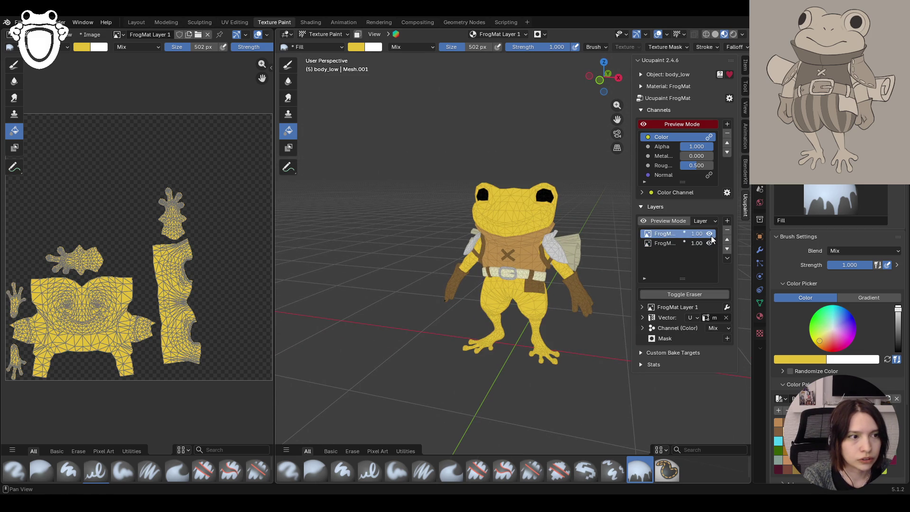
{"action": "left_click", "coordinate": [672, 241]}
In Object Mode, select body_armor_low and switch the image editor between View and Paint
{"action": "left_click", "coordinate": [336, 34]}
{"action": "left_click", "coordinate": [338, 43]}
{"action": "left_click", "coordinate": [531, 252]}
{"action": "left_click", "coordinate": [36, 34]}
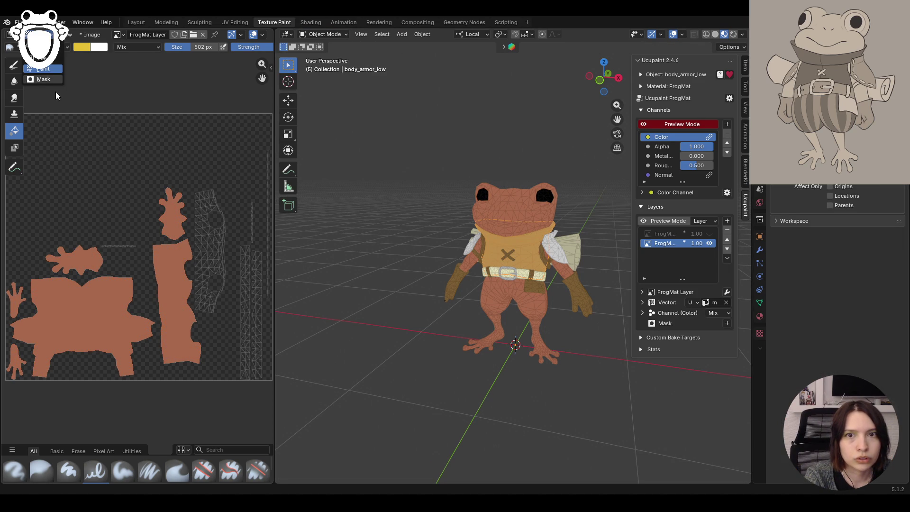
{"action": "left_click", "coordinate": [45, 78]}
{"action": "left_click", "coordinate": [36, 34]}
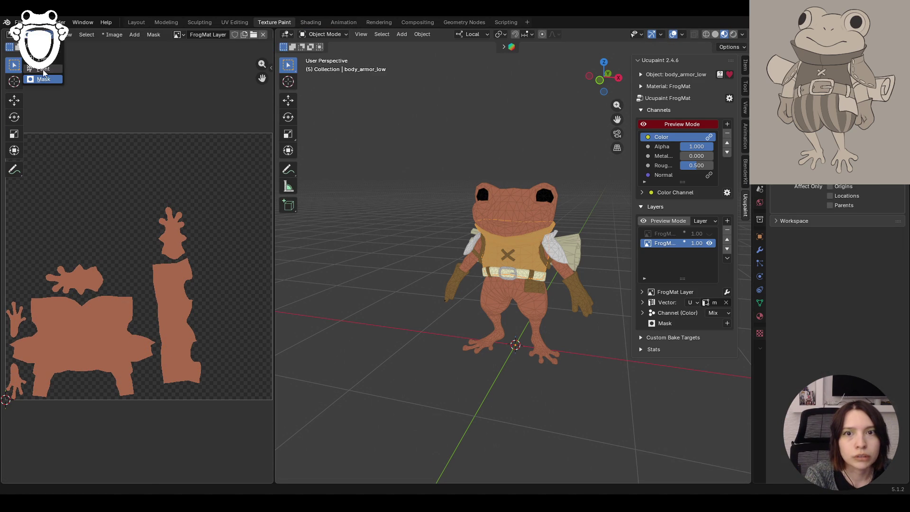
{"action": "left_click", "coordinate": [44, 66]}
Split the image editor into a second 3D Viewport showing the frog, then return to Texture Paint
{"action": "left_click_drag", "start_coordinate": [274, 484], "coordinate": [205, 167]}
{"action": "left_click", "coordinate": [10, 34]}
{"action": "left_click", "coordinate": [34, 60]}
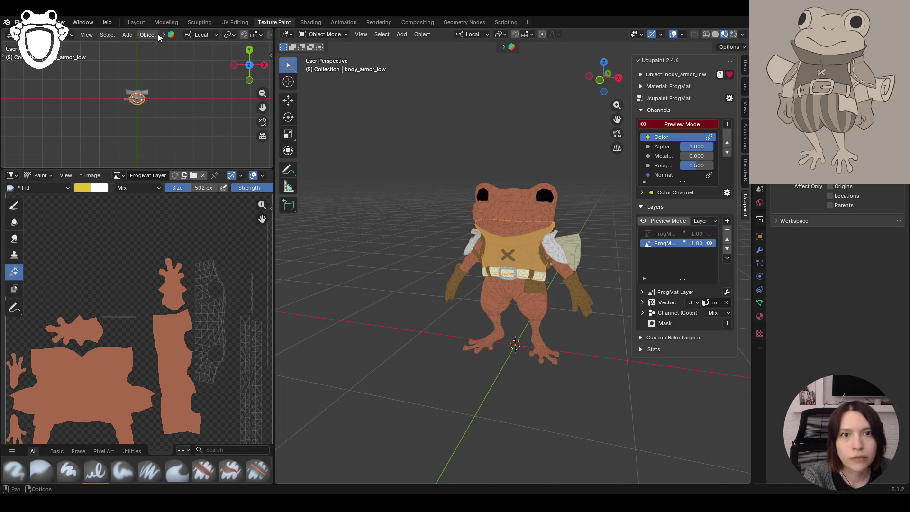
{"action": "mouse_move", "coordinate": [184, 115]}
{"action": "middle_mouse_down"}
{"action": "mouse_move", "coordinate": [155, 90]}
{"action": "mouse_move", "coordinate": [157, 49]}
{"action": "middle_mouse_up"}
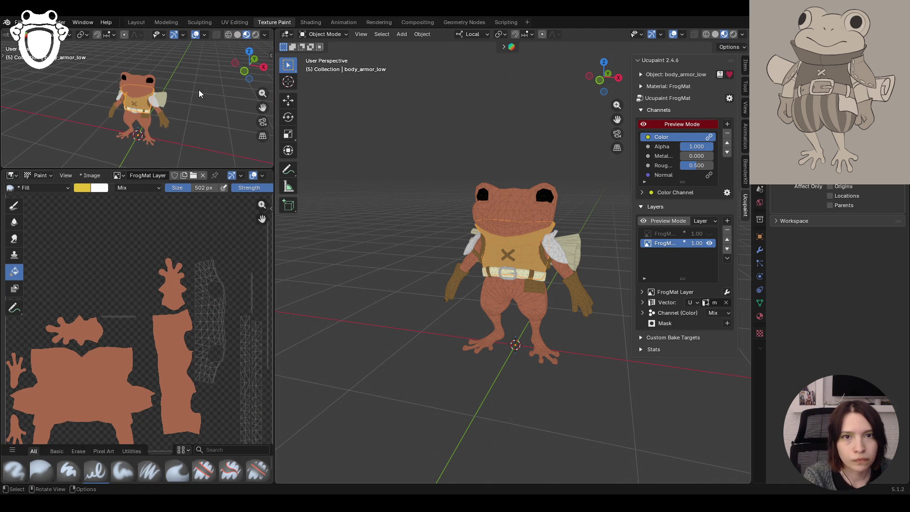
{"action": "mouse_move", "coordinate": [465, 312]}
{"action": "middle_mouse_down"}
{"action": "mouse_move", "coordinate": [493, 323]}
{"action": "mouse_move", "coordinate": [451, 306]}
{"action": "middle_mouse_up"}
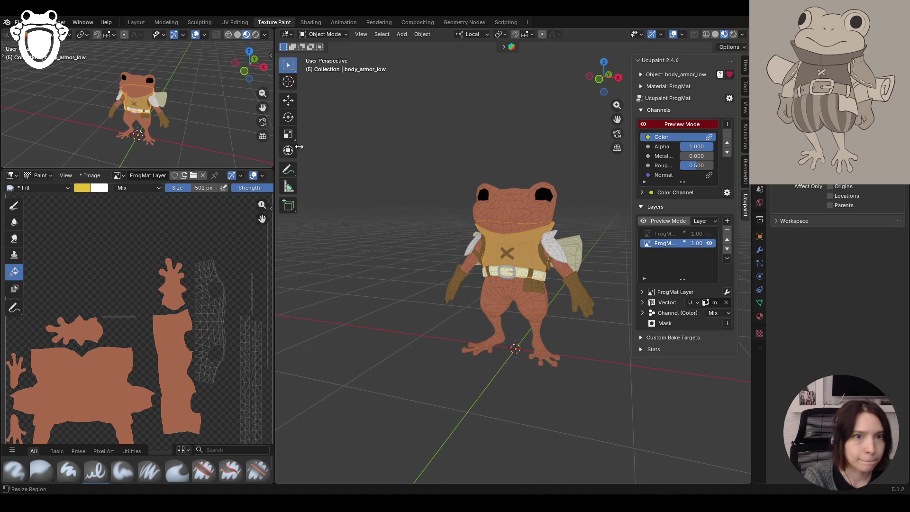
{"action": "left_click", "coordinate": [314, 34]}
{"action": "left_click", "coordinate": [323, 98]}
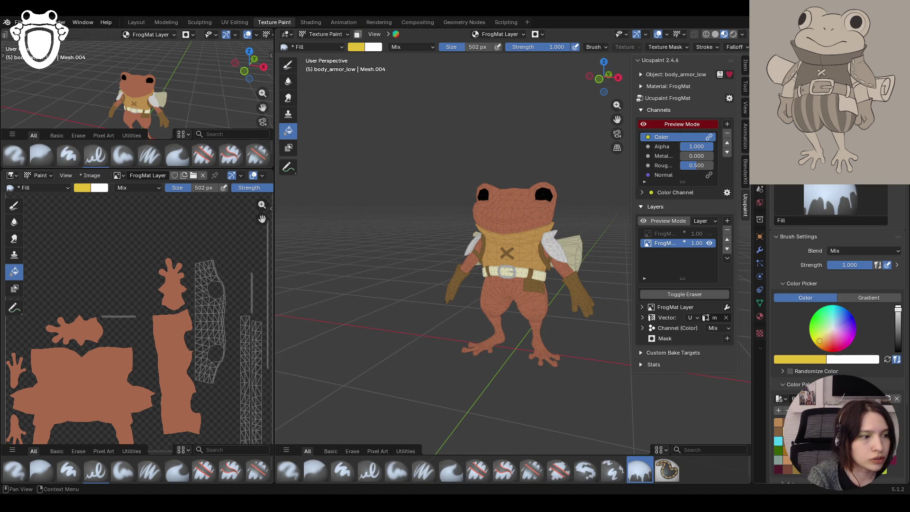
Fill the vest dark maroon, then adjust the colour to a redder reddish brown
{"action": "left_click", "coordinate": [779, 469]}
{"action": "left_click", "coordinate": [529, 249]}
{"action": "mouse_move", "coordinate": [540, 270]}
{"action": "middle_mouse_down"}
{"action": "mouse_move", "coordinate": [628, 257]}
{"action": "mouse_move", "coordinate": [560, 265]}
{"action": "middle_mouse_up"}
{"action": "left_click", "coordinate": [833, 341]}
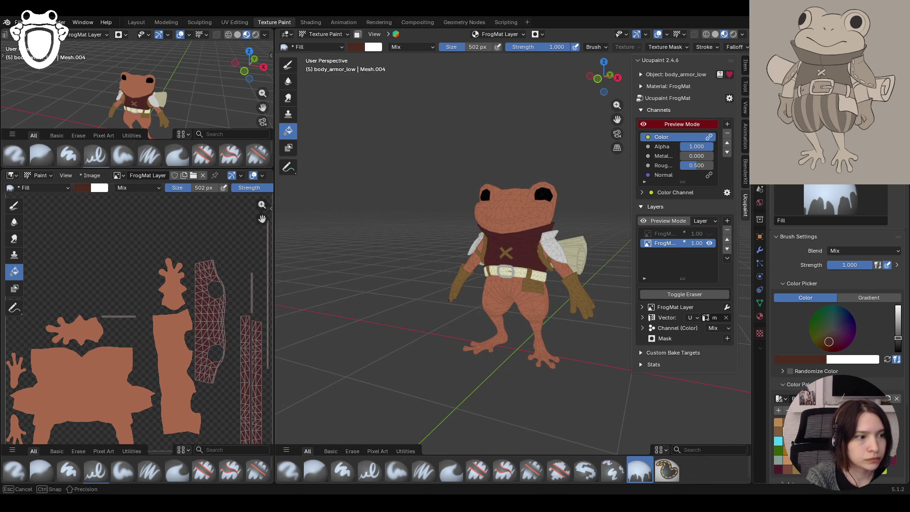
{"action": "middle_click_drag", "start_coordinate": [585, 262], "coordinate": [585, 272]}
{"action": "left_click_drag", "start_coordinate": [829, 342], "coordinate": [824, 345]}
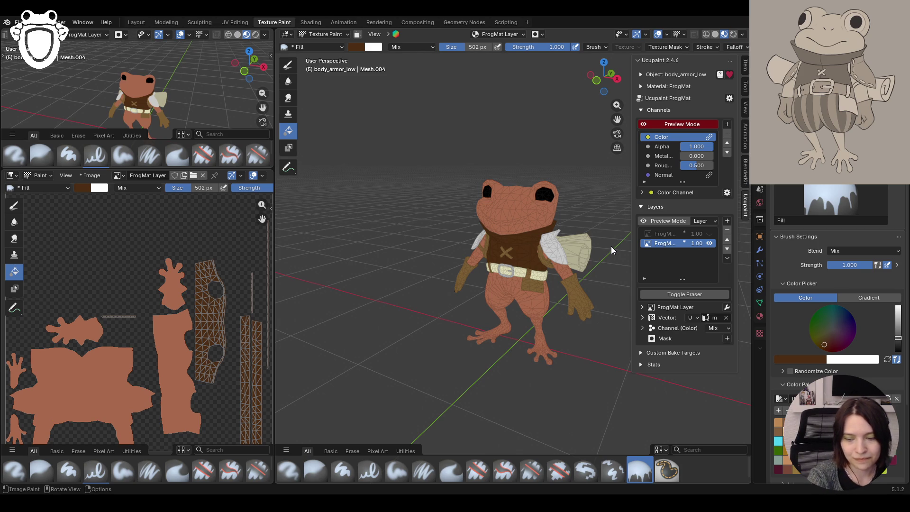
{"action": "left_click", "coordinate": [828, 342]}
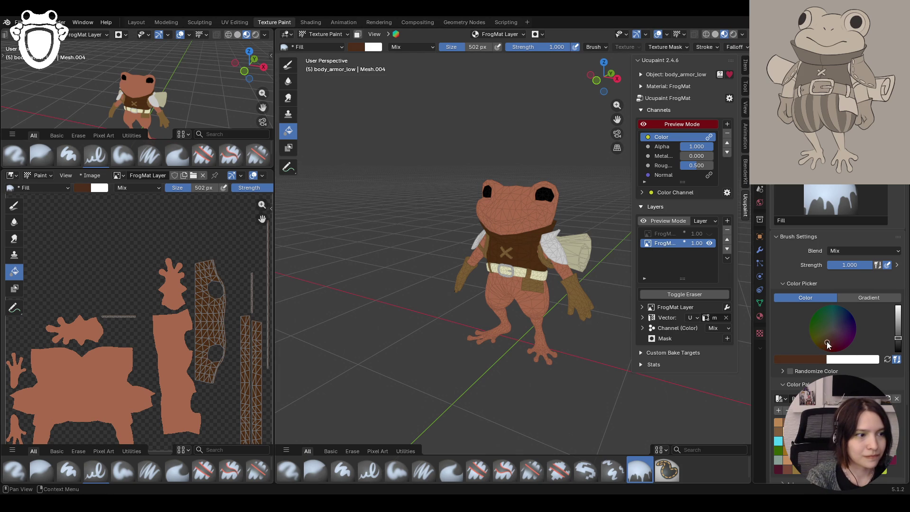
{"action": "mouse_move", "coordinate": [571, 274]}
{"action": "middle_mouse_down"}
{"action": "mouse_move", "coordinate": [595, 269]}
{"action": "mouse_move", "coordinate": [613, 283]}
{"action": "mouse_move", "coordinate": [607, 268]}
{"action": "mouse_move", "coordinate": [666, 258]}
{"action": "mouse_move", "coordinate": [666, 241]}
{"action": "mouse_move", "coordinate": [451, 285]}
{"action": "mouse_move", "coordinate": [498, 286]}
{"action": "mouse_move", "coordinate": [524, 317]}
{"action": "mouse_move", "coordinate": [506, 328]}
{"action": "middle_mouse_up"}
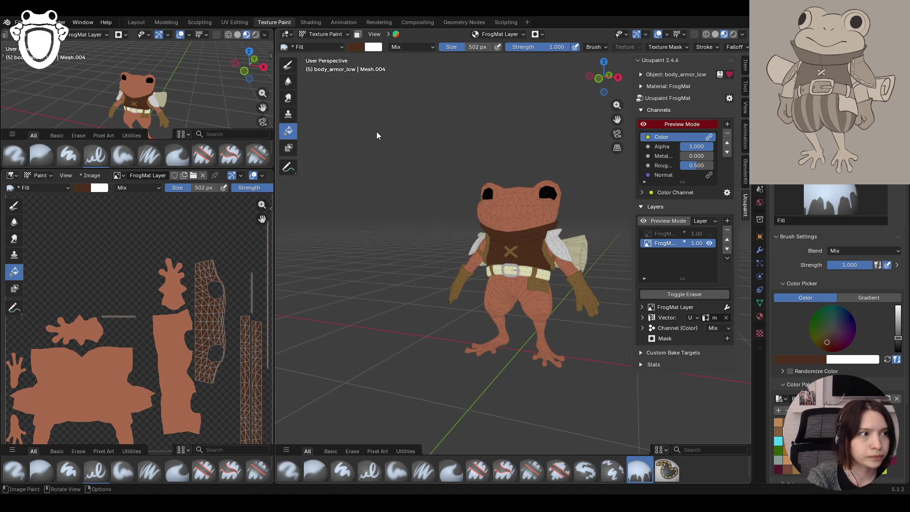
Reselect body_armor_low in Texture Paint and make FrogMat Layer 1 the active, visible layer
{"action": "left_click", "coordinate": [317, 35]}
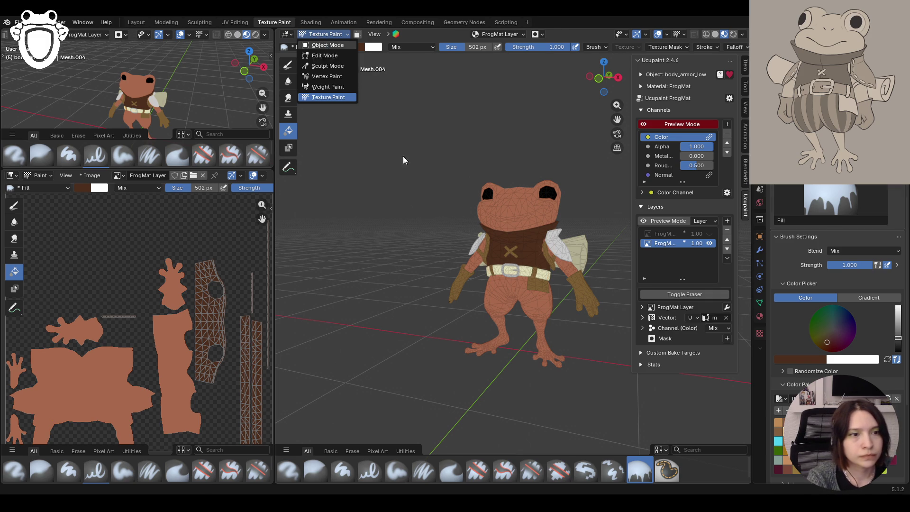
{"action": "left_click", "coordinate": [462, 286]}
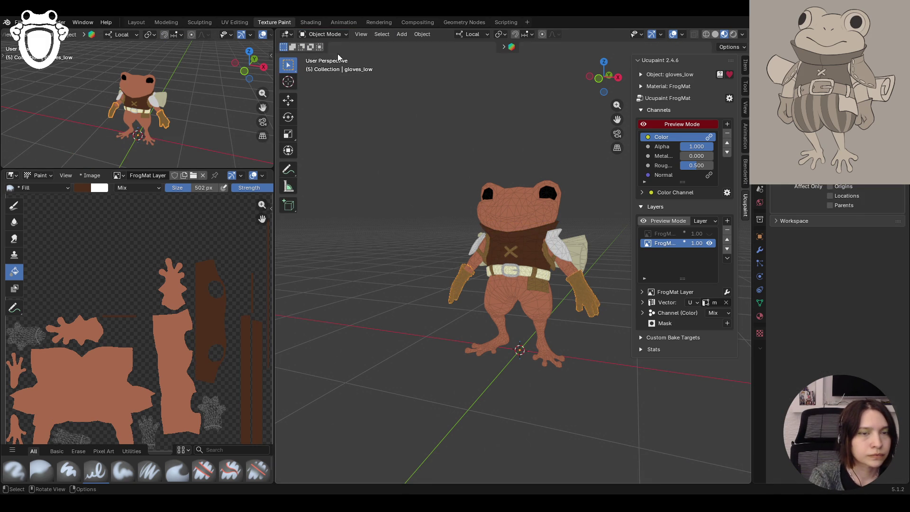
{"action": "left_click", "coordinate": [324, 34]}
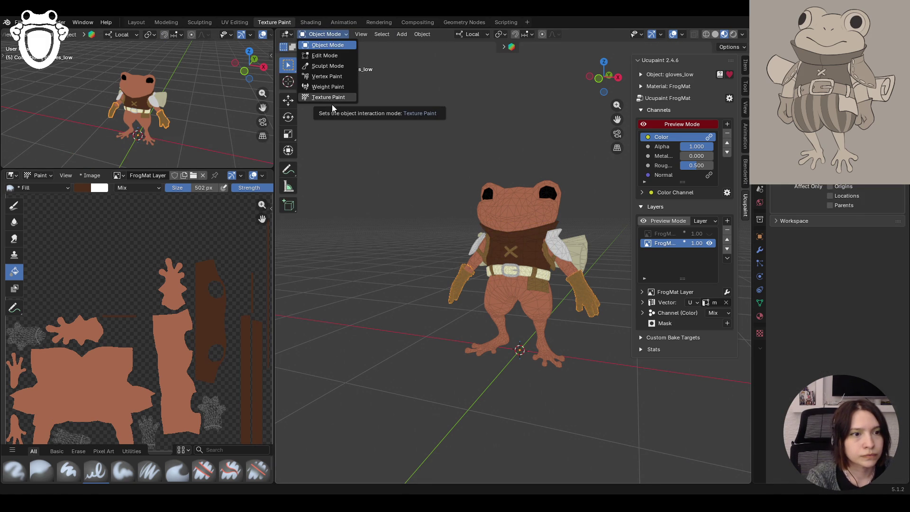
{"action": "left_click", "coordinate": [531, 237]}
{"action": "left_click", "coordinate": [324, 34]}
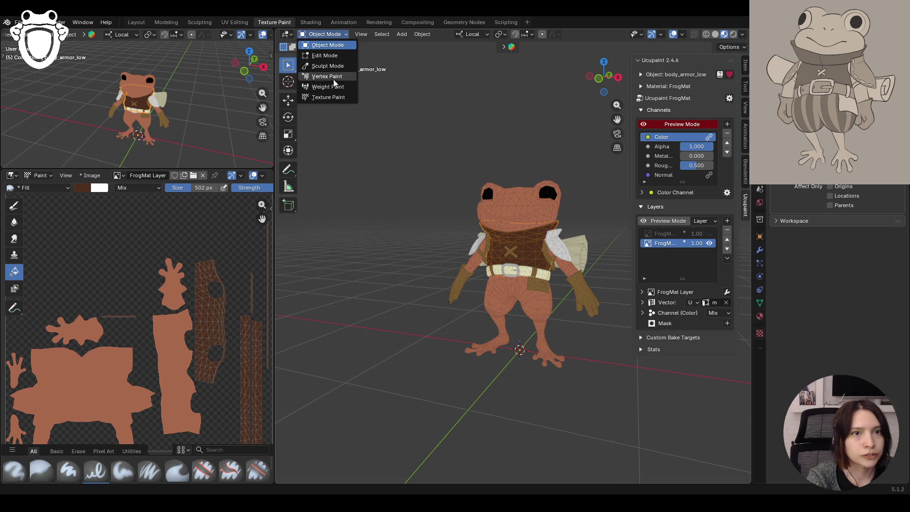
{"action": "left_click", "coordinate": [328, 96]}
{"action": "left_click", "coordinate": [683, 231]}
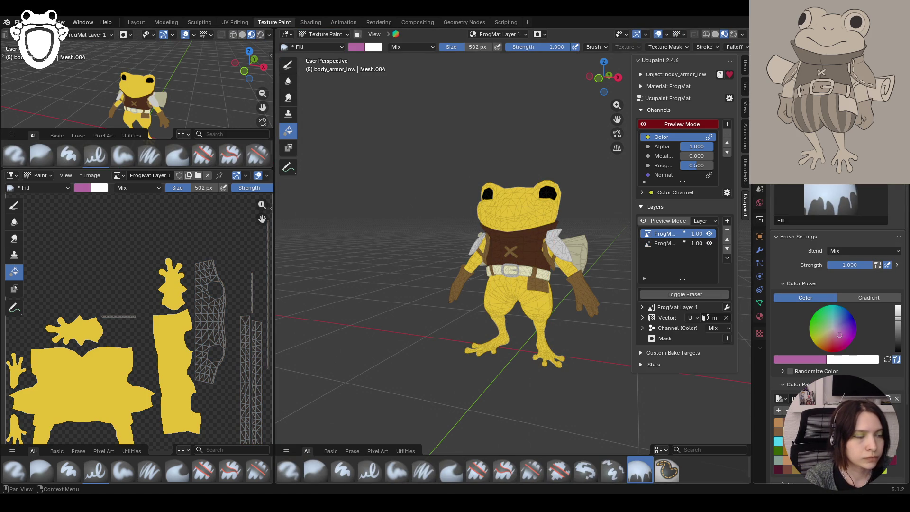
Fill the vest pink, then green, then darker green, and select the lower orange FrogMat Layer
{"action": "left_click", "coordinate": [533, 253]}
{"action": "left_click_drag", "start_coordinate": [840, 335], "coordinate": [819, 332]}
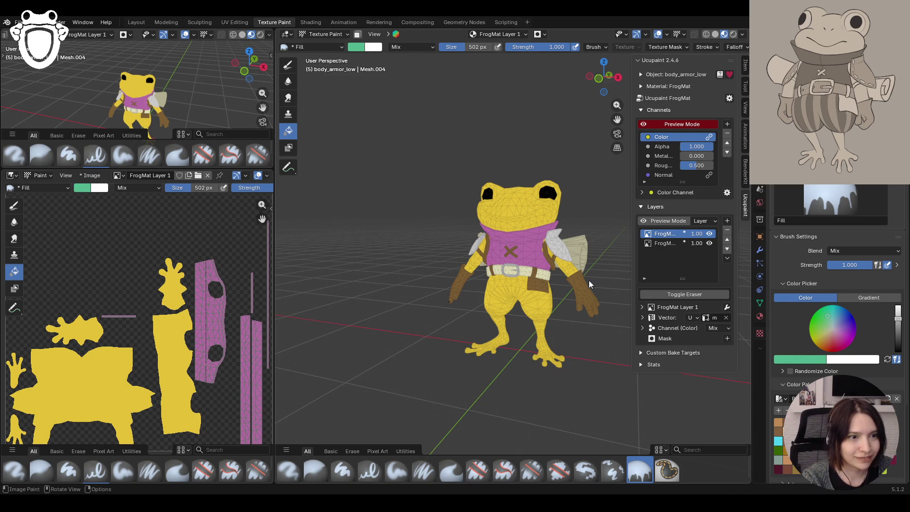
{"action": "left_click", "coordinate": [551, 250]}
{"action": "mouse_move", "coordinate": [551, 249]}
{"action": "middle_mouse_down"}
{"action": "mouse_move", "coordinate": [667, 307]}
{"action": "mouse_move", "coordinate": [622, 297]}
{"action": "middle_mouse_up"}
{"action": "left_click_drag", "start_coordinate": [899, 318], "coordinate": [898, 331]}
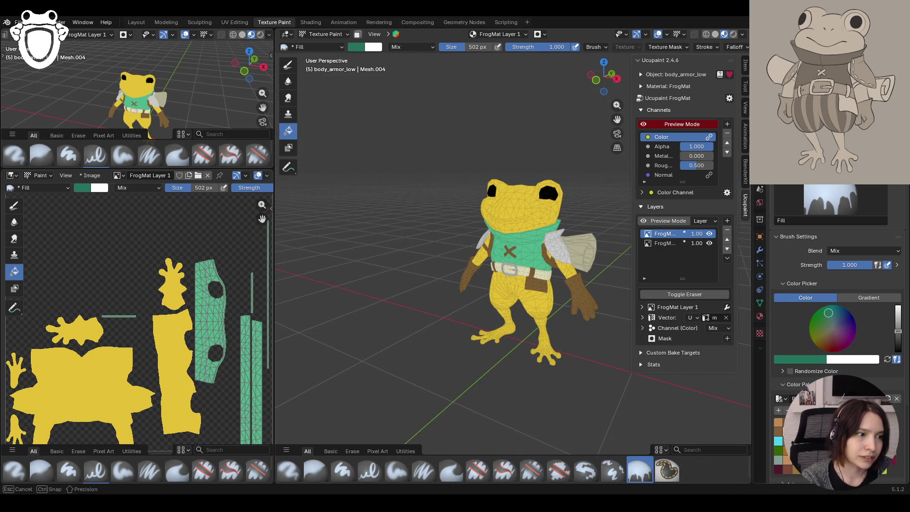
{"action": "left_click", "coordinate": [564, 266]}
{"action": "mouse_move", "coordinate": [614, 306]}
{"action": "middle_mouse_down"}
{"action": "mouse_move", "coordinate": [493, 299]}
{"action": "mouse_move", "coordinate": [645, 297]}
{"action": "mouse_move", "coordinate": [590, 328]}
{"action": "mouse_move", "coordinate": [553, 301]}
{"action": "middle_mouse_up"}
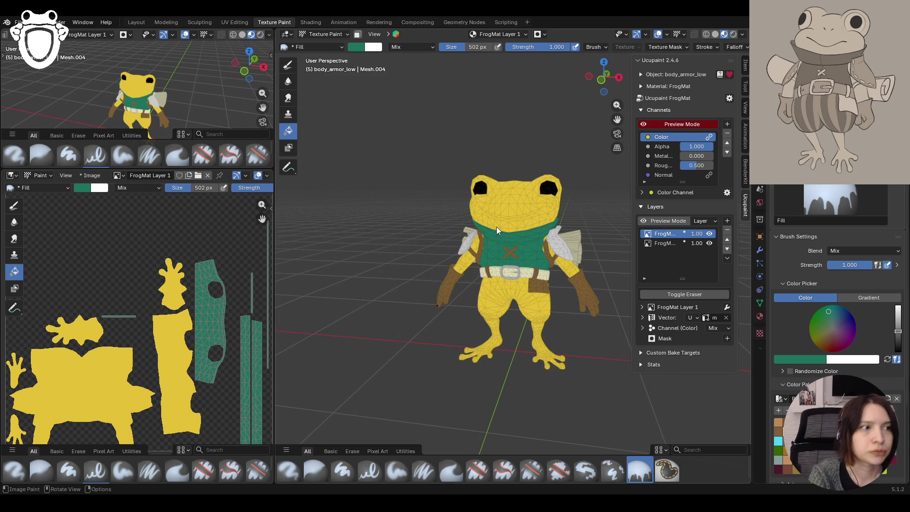
{"action": "left_click", "coordinate": [669, 243]}
Hide the top layer, select gloves_low in Object Mode, and enter Texture Paint
{"action": "left_click", "coordinate": [710, 234]}
{"action": "left_click", "coordinate": [710, 234]}
{"action": "left_click", "coordinate": [710, 234]}
{"action": "left_click", "coordinate": [310, 38]}
{"action": "left_click", "coordinate": [325, 46]}
{"action": "left_click", "coordinate": [467, 282]}
{"action": "middle_click_drag", "start_coordinate": [512, 277], "coordinate": [469, 278]}
{"action": "left_click", "coordinate": [332, 34]}
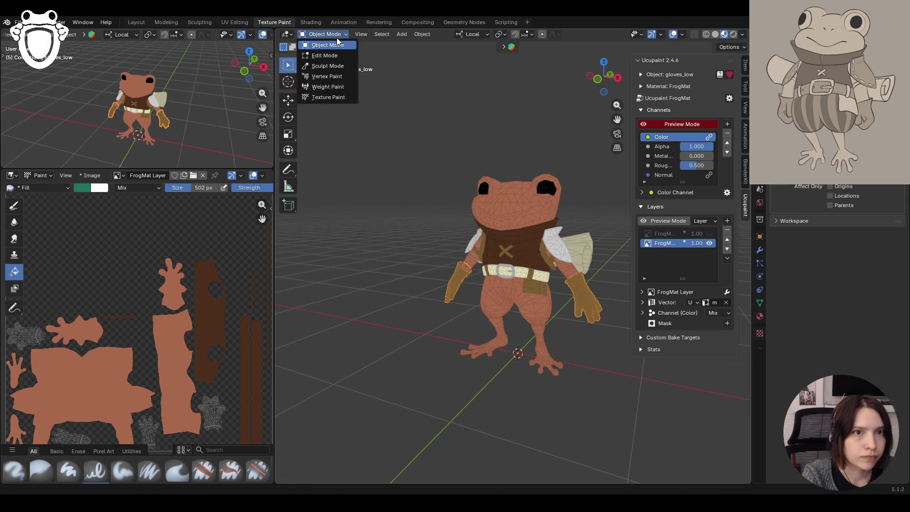
{"action": "left_click", "coordinate": [323, 97]}
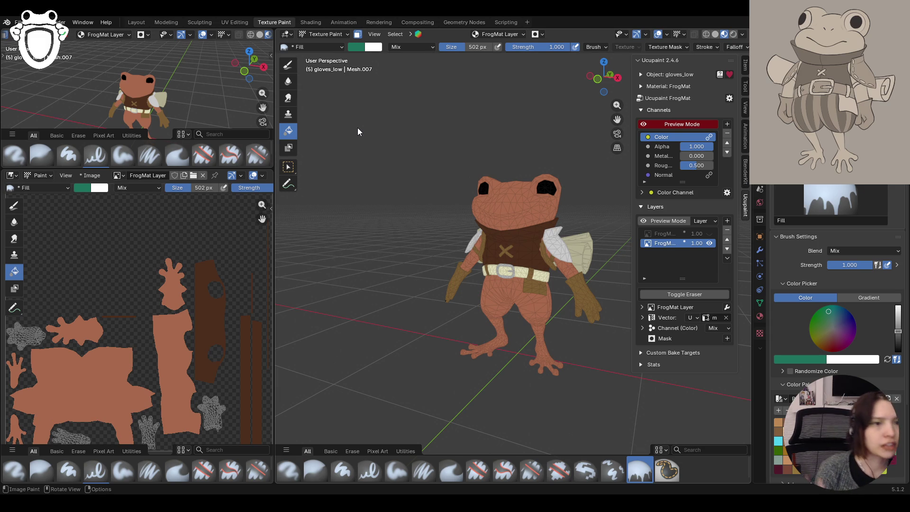
Fill the gloves green, undo it, and re-enter Texture Paint on the gloves
{"action": "mouse_move", "coordinate": [358, 128]}
{"action": "middle_mouse_down"}
{"action": "mouse_move", "coordinate": [470, 176]}
{"action": "mouse_move", "coordinate": [334, 175]}
{"action": "mouse_move", "coordinate": [298, 165]}
{"action": "mouse_move", "coordinate": [395, 180]}
{"action": "mouse_move", "coordinate": [389, 189]}
{"action": "middle_mouse_up"}
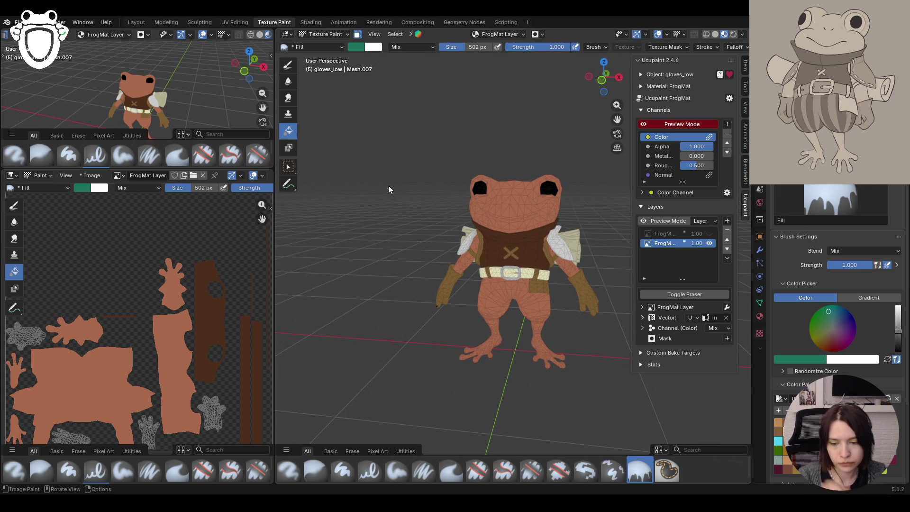
{"action": "mouse_move", "coordinate": [534, 272]}
{"action": "middle_mouse_down"}
{"action": "mouse_move", "coordinate": [542, 265]}
{"action": "mouse_move", "coordinate": [529, 264]}
{"action": "mouse_move", "coordinate": [556, 260]}
{"action": "mouse_move", "coordinate": [559, 222]}
{"action": "mouse_move", "coordinate": [578, 238]}
{"action": "mouse_move", "coordinate": [585, 229]}
{"action": "mouse_move", "coordinate": [582, 238]}
{"action": "mouse_move", "coordinate": [598, 204]}
{"action": "middle_mouse_up"}
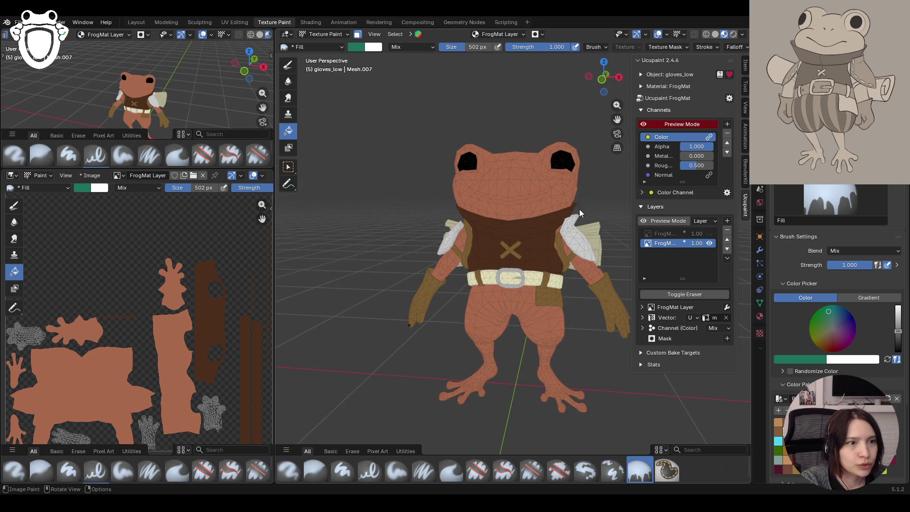
{"action": "mouse_move", "coordinate": [578, 223]}
{"action": "middle_mouse_down"}
{"action": "mouse_move", "coordinate": [516, 201]}
{"action": "mouse_move", "coordinate": [573, 223]}
{"action": "mouse_move", "coordinate": [555, 230]}
{"action": "middle_mouse_up"}
{"action": "left_click", "coordinate": [423, 296]}
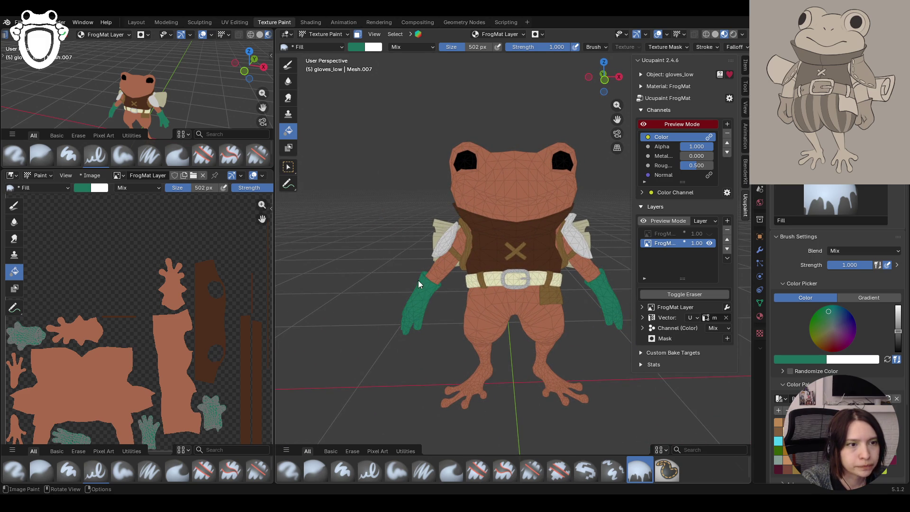
{"action": "key", "text": "ctrl+z"}
{"action": "left_click", "coordinate": [325, 35]}
{"action": "left_click", "coordinate": [322, 45]}
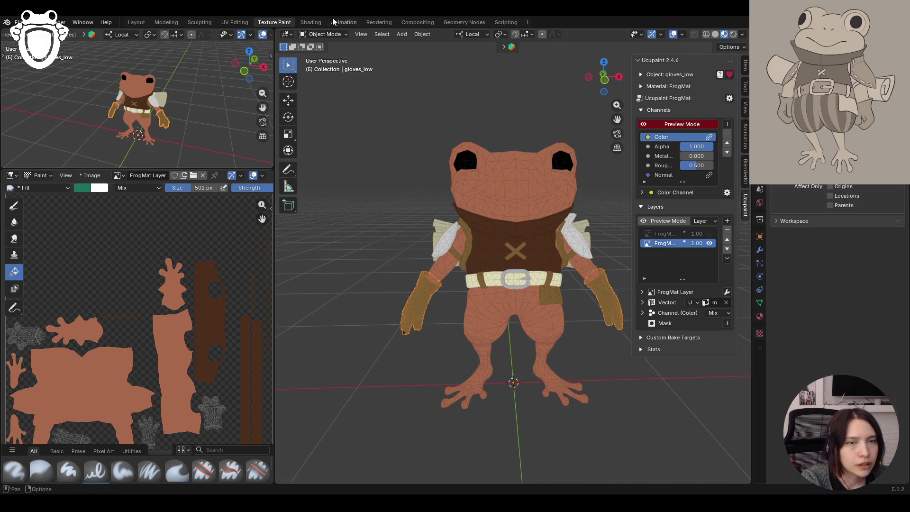
{"action": "left_click", "coordinate": [325, 34]}
{"action": "left_click", "coordinate": [325, 97]}
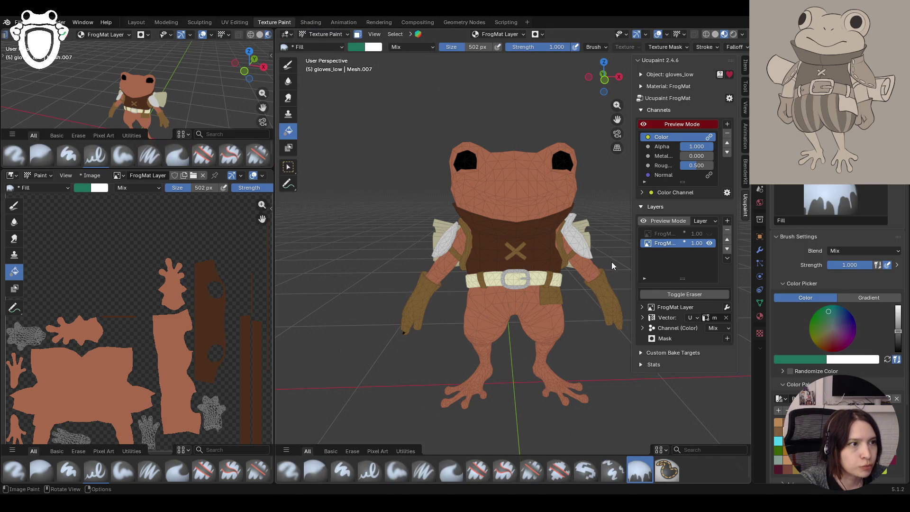
Fill the gloves dark brown, fine-tune its brightness, and reactivate the upper colour layer
{"action": "left_click", "coordinate": [787, 356]}
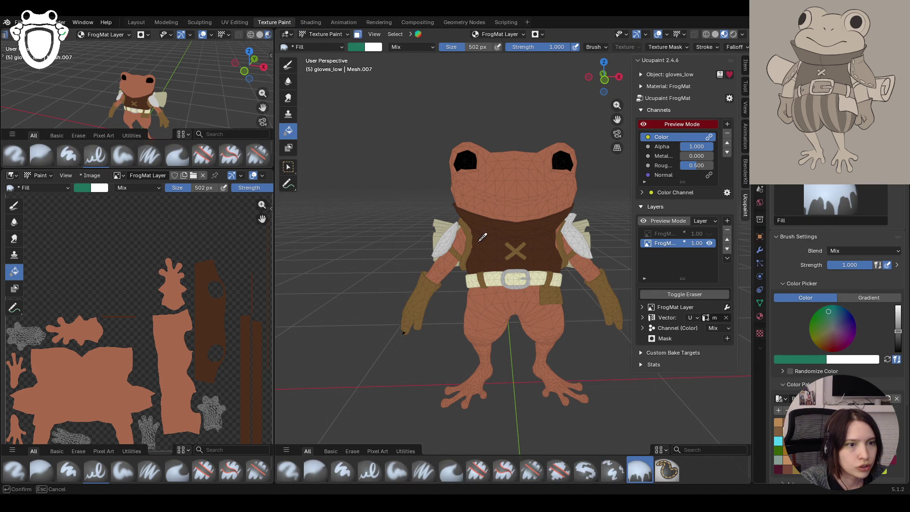
{"action": "left_click", "coordinate": [474, 223]}
{"action": "left_click", "coordinate": [423, 289]}
{"action": "mouse_move", "coordinate": [511, 311]}
{"action": "middle_mouse_down"}
{"action": "mouse_move", "coordinate": [433, 303]}
{"action": "mouse_move", "coordinate": [516, 303]}
{"action": "middle_mouse_up"}
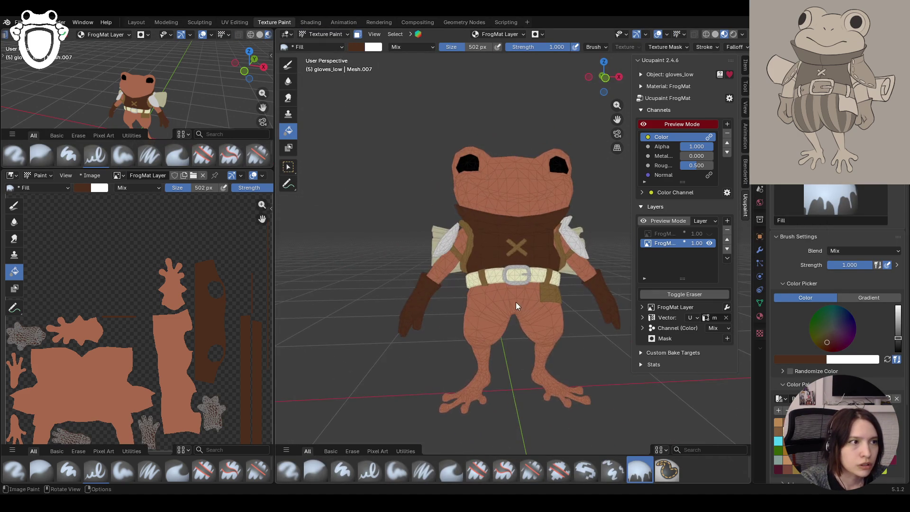
{"action": "left_click_drag", "start_coordinate": [898, 337], "coordinate": [899, 332]}
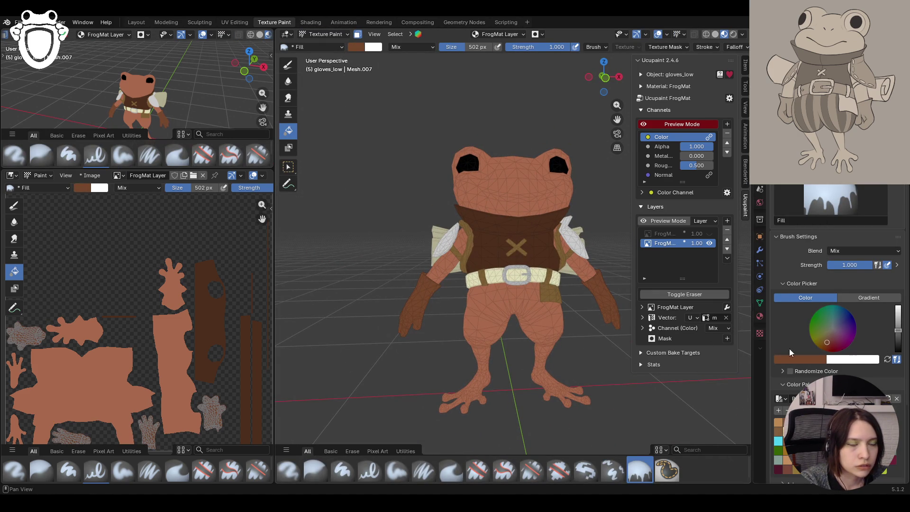
{"action": "left_click", "coordinate": [900, 334]}
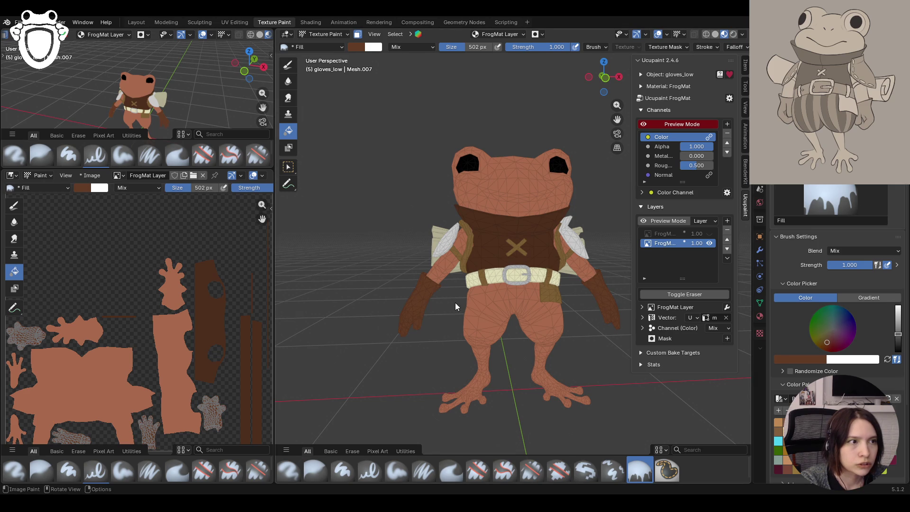
{"action": "mouse_move", "coordinate": [526, 317]}
{"action": "middle_mouse_down"}
{"action": "mouse_move", "coordinate": [525, 328]}
{"action": "mouse_move", "coordinate": [527, 315]}
{"action": "mouse_move", "coordinate": [500, 310]}
{"action": "mouse_move", "coordinate": [559, 329]}
{"action": "mouse_move", "coordinate": [549, 333]}
{"action": "middle_mouse_up"}
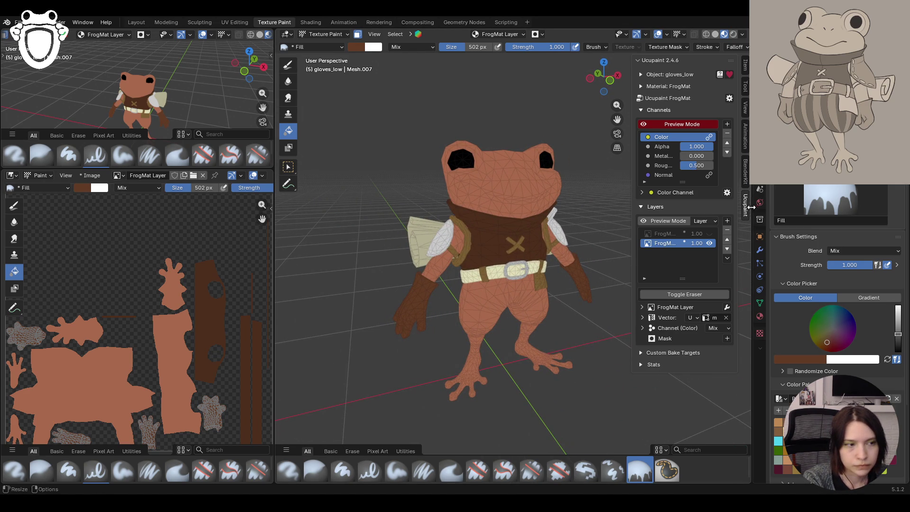
{"action": "left_click", "coordinate": [668, 233]}
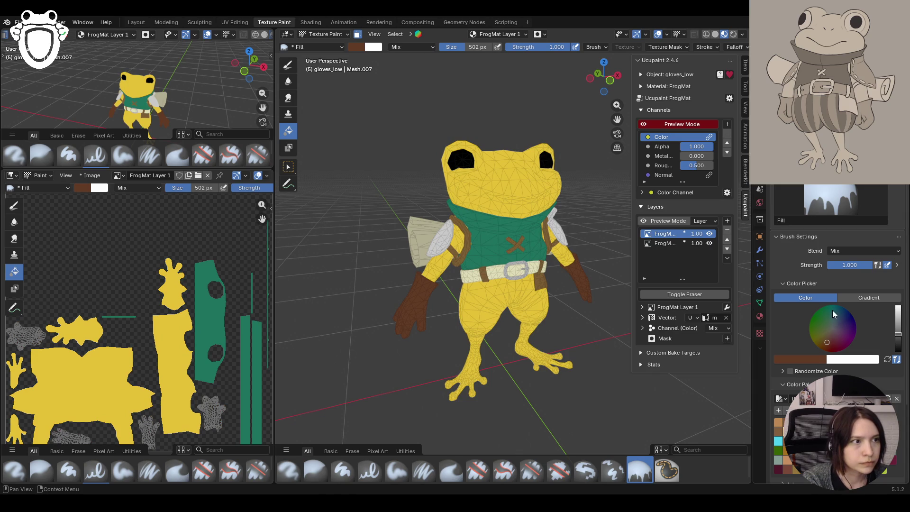
Fill both gloves light olive green on the upper colour layer
{"action": "mouse_move", "coordinate": [605, 311]}
{"action": "middle_mouse_down"}
{"action": "mouse_move", "coordinate": [562, 311]}
{"action": "mouse_move", "coordinate": [553, 292]}
{"action": "middle_mouse_up"}
{"action": "scroll", "coordinate": [553, 299], "scroll_direction": "down", "scroll_amount": 3}
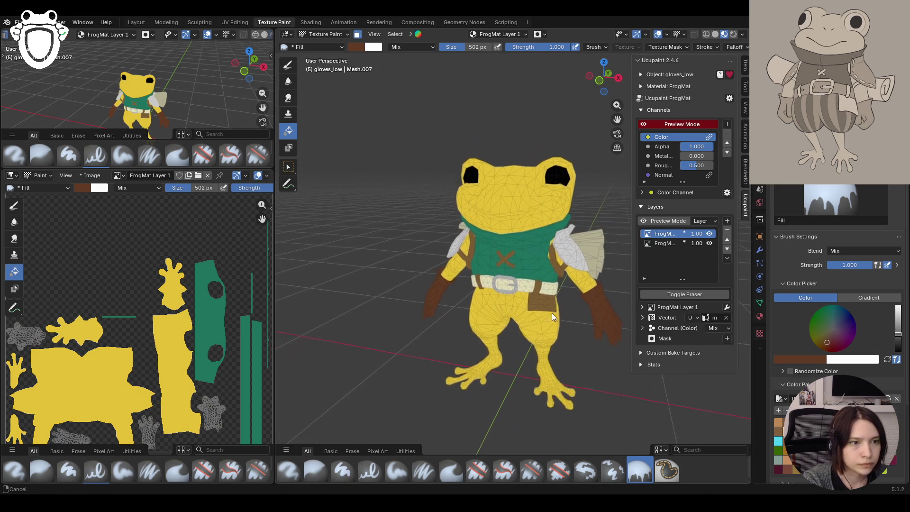
{"action": "left_click_drag", "start_coordinate": [829, 324], "coordinate": [826, 330]}
{"action": "left_click_drag", "start_coordinate": [905, 332], "coordinate": [905, 322]}
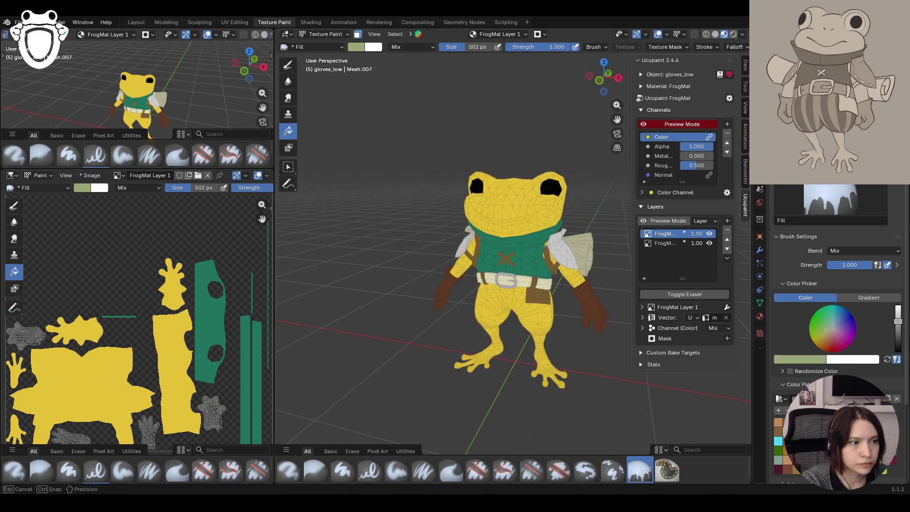
{"action": "left_click", "coordinate": [471, 279]}
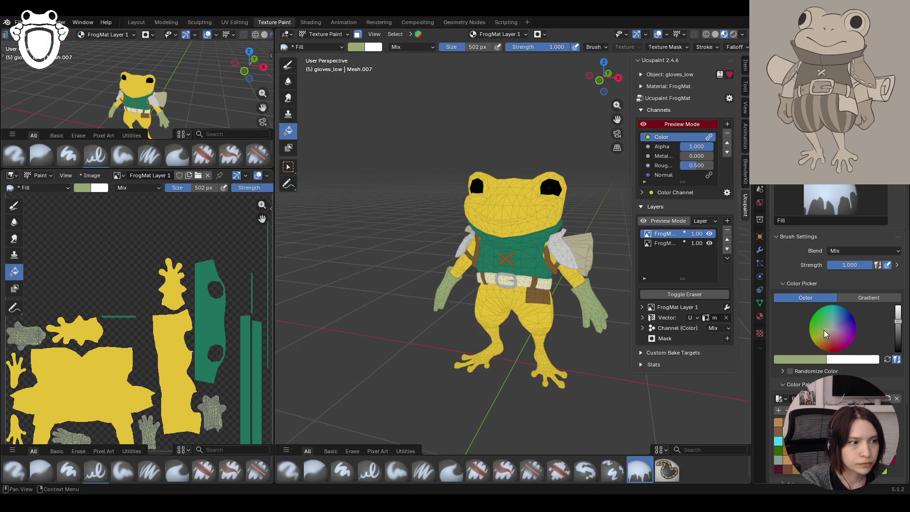
{"action": "mouse_move", "coordinate": [570, 300]}
{"action": "middle_mouse_down"}
{"action": "mouse_move", "coordinate": [594, 309]}
{"action": "mouse_move", "coordinate": [691, 301]}
{"action": "mouse_move", "coordinate": [588, 289]}
{"action": "mouse_move", "coordinate": [607, 305]}
{"action": "mouse_move", "coordinate": [601, 319]}
{"action": "middle_mouse_up"}
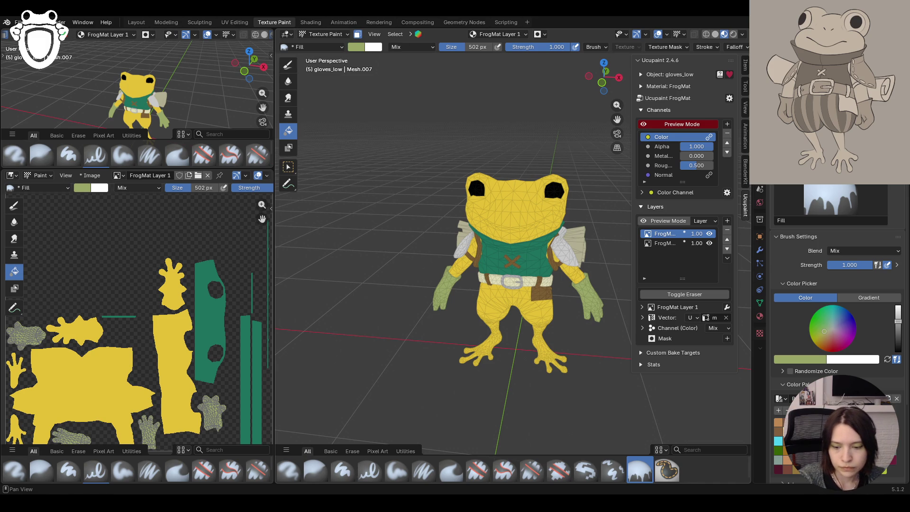
{"action": "mouse_move", "coordinate": [540, 265]}
{"action": "middle_mouse_down"}
{"action": "mouse_move", "coordinate": [410, 233]}
{"action": "mouse_move", "coordinate": [418, 214]}
{"action": "mouse_move", "coordinate": [559, 251]}
{"action": "mouse_move", "coordinate": [537, 252]}
{"action": "middle_mouse_up"}
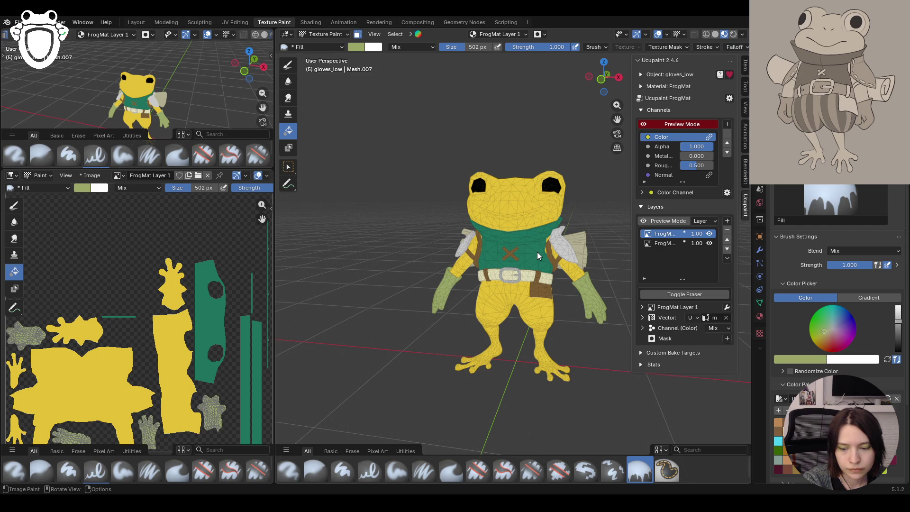
{"action": "middle_click_drag", "start_coordinate": [467, 283], "coordinate": [493, 292]}
{"action": "left_click_drag", "start_coordinate": [617, 133], "coordinate": [612, 138]}
{"action": "mouse_move", "coordinate": [493, 292]}
{"action": "middle_mouse_down"}
{"action": "mouse_move", "coordinate": [490, 271]}
{"action": "mouse_move", "coordinate": [470, 314]}
{"action": "mouse_move", "coordinate": [473, 276]}
{"action": "mouse_move", "coordinate": [473, 290]}
{"action": "middle_mouse_up"}
Hide the upper layer, make the lower brown layer active, and leave Texture Paint
{"action": "left_click", "coordinate": [710, 234]}
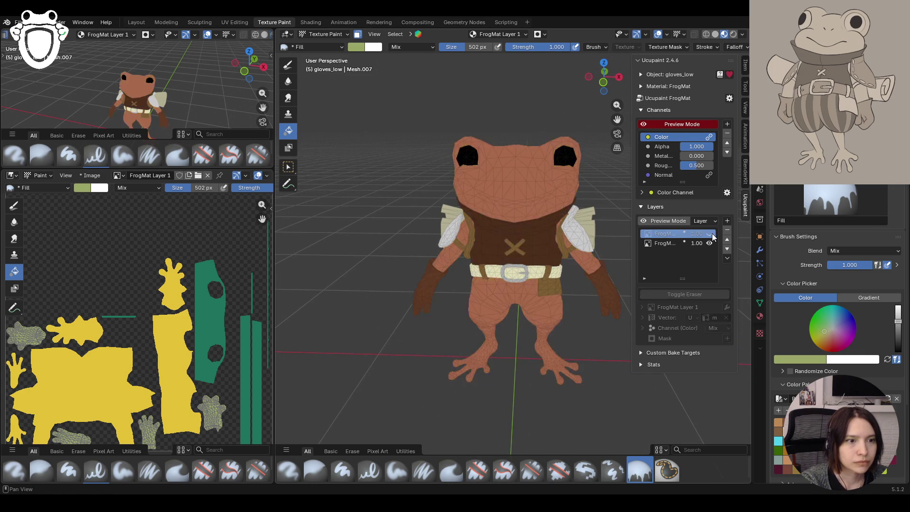
{"action": "left_click", "coordinate": [712, 234]}
{"action": "left_click", "coordinate": [712, 234]}
{"action": "left_click", "coordinate": [711, 234]}
{"action": "left_click", "coordinate": [711, 234]}
{"action": "left_click", "coordinate": [666, 243]}
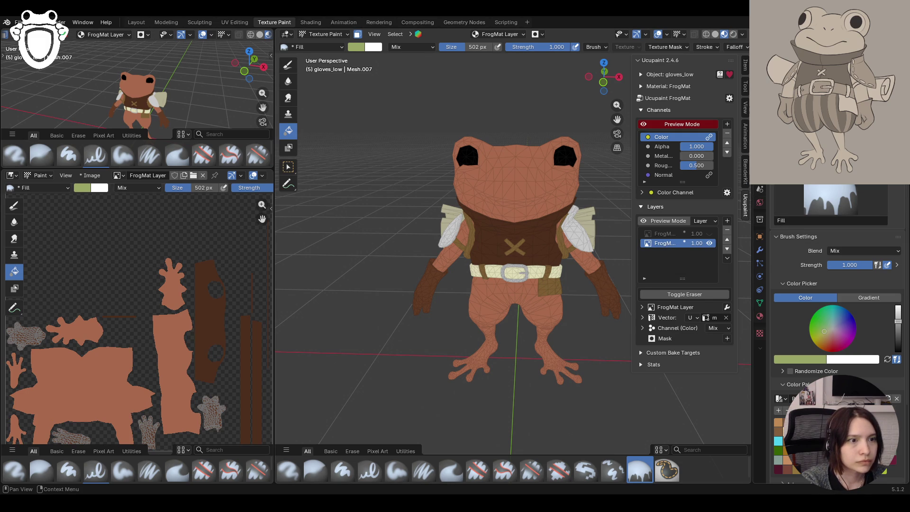
{"action": "mouse_move", "coordinate": [564, 308]}
{"action": "middle_mouse_down"}
{"action": "mouse_move", "coordinate": [582, 291]}
{"action": "mouse_move", "coordinate": [595, 306]}
{"action": "middle_mouse_up"}
{"action": "left_click", "coordinate": [328, 34]}
Select the chest X object, enter Texture Paint, and mix an orange-gold paint colour
{"action": "left_click", "coordinate": [325, 45]}
{"action": "left_click", "coordinate": [510, 248]}
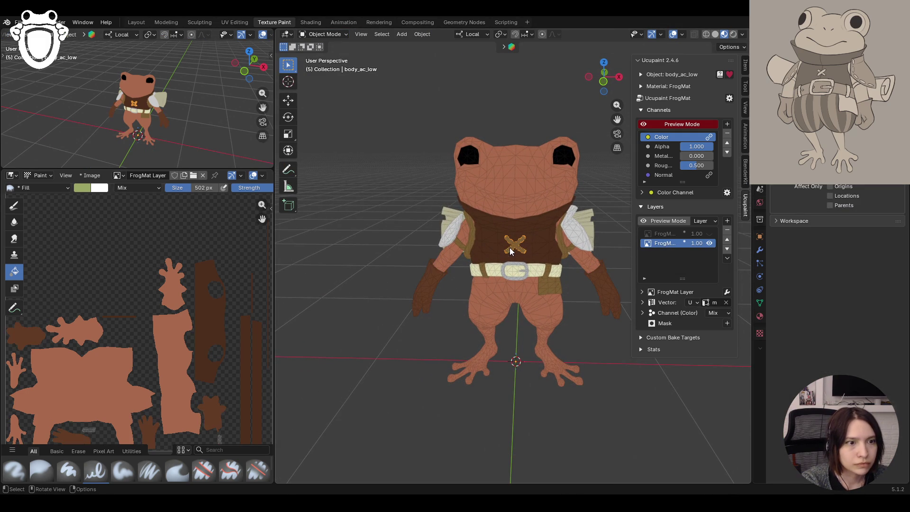
{"action": "left_click", "coordinate": [459, 247]}
{"action": "left_click", "coordinate": [519, 250]}
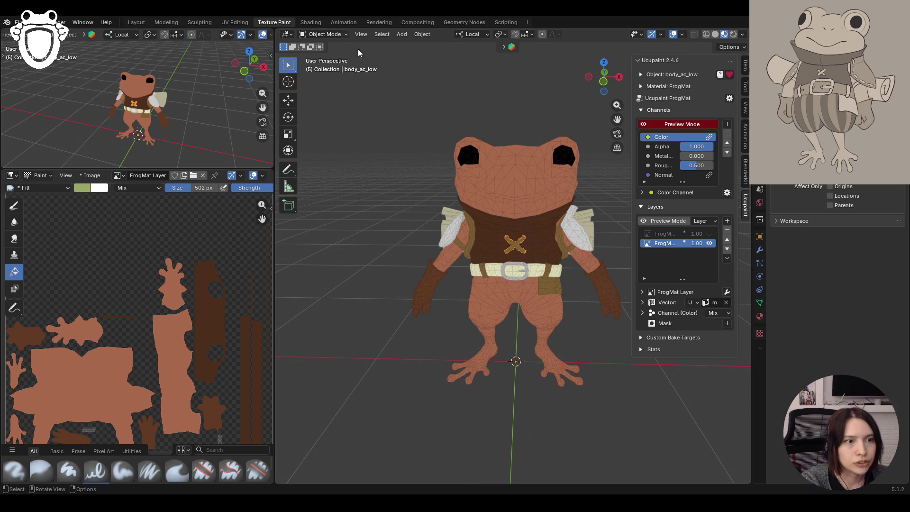
{"action": "left_click", "coordinate": [307, 35]}
{"action": "left_click", "coordinate": [318, 96]}
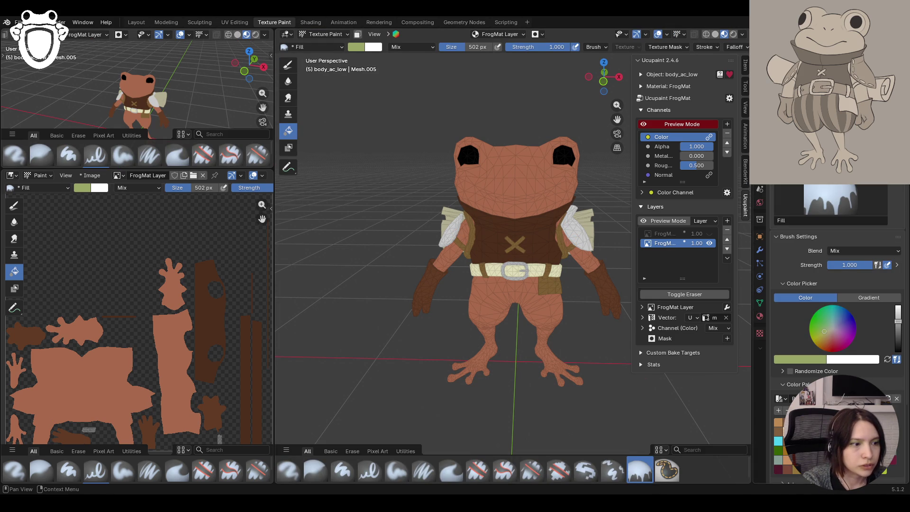
{"action": "left_click_drag", "start_coordinate": [825, 332], "coordinate": [820, 337]}
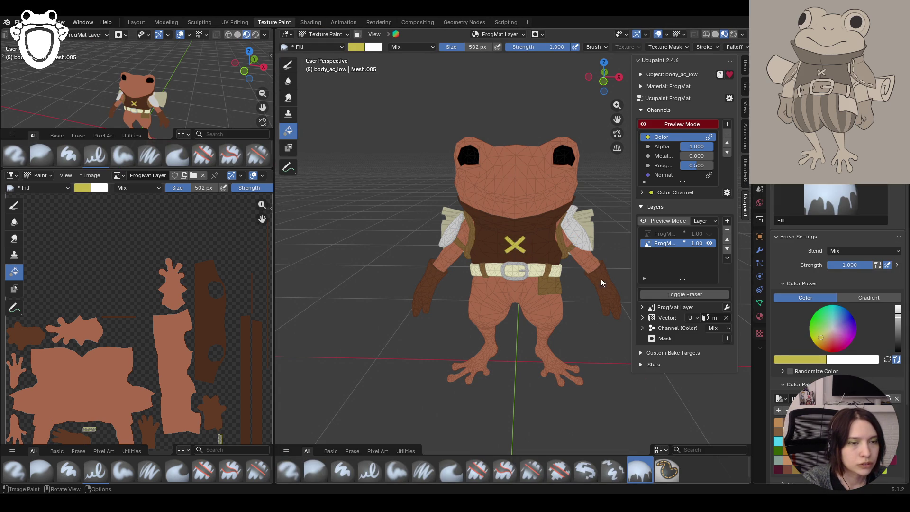
{"action": "left_click_drag", "start_coordinate": [822, 339], "coordinate": [818, 346]}
{"action": "left_click_drag", "start_coordinate": [898, 352], "coordinate": [898, 310]}
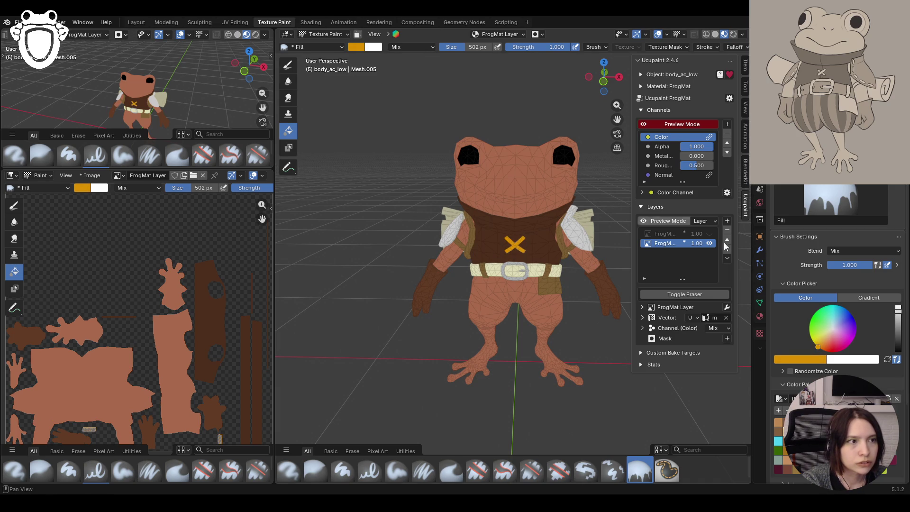
Fill the shouldes_belts_low shoulder straps orange in Texture Paint, then select body_low in Object Mode
{"action": "left_click", "coordinate": [326, 35]}
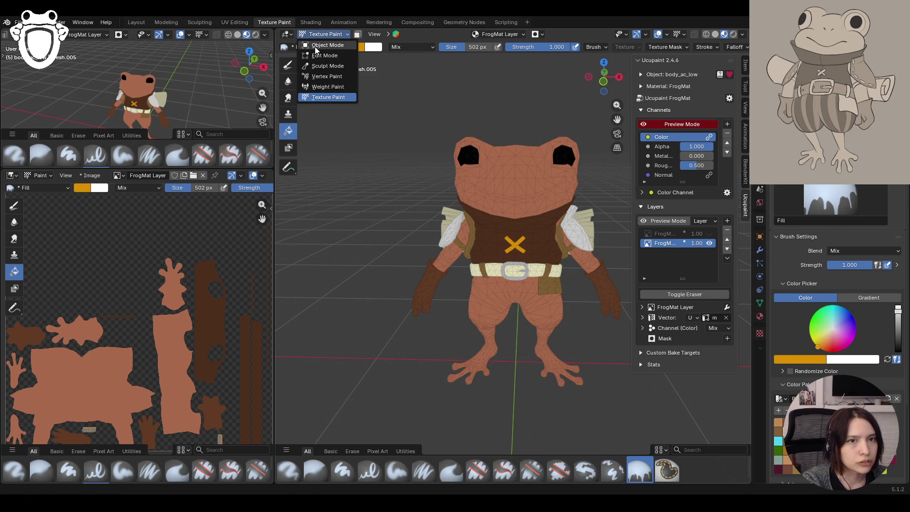
{"action": "left_click", "coordinate": [316, 45]}
{"action": "left_click", "coordinate": [462, 248]}
{"action": "left_click", "coordinate": [325, 35]}
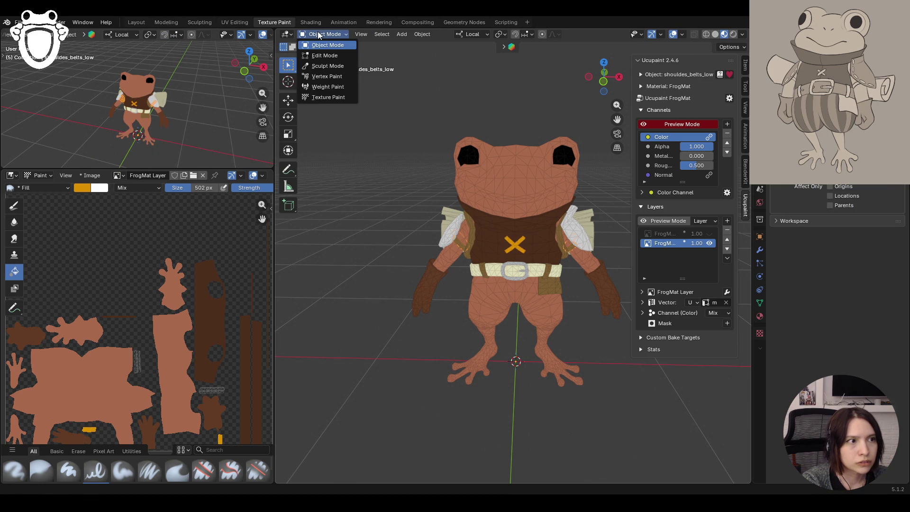
{"action": "left_click", "coordinate": [325, 99]}
{"action": "left_click", "coordinate": [458, 251]}
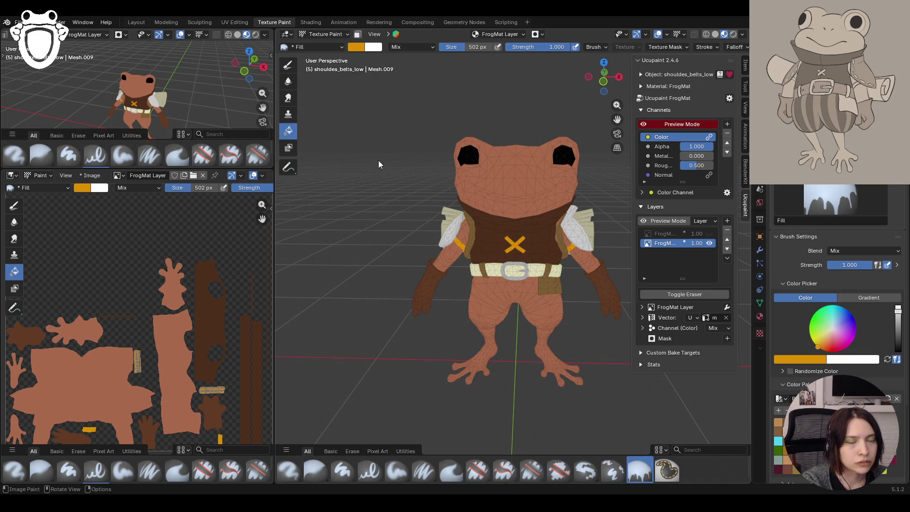
{"action": "left_click", "coordinate": [326, 35]}
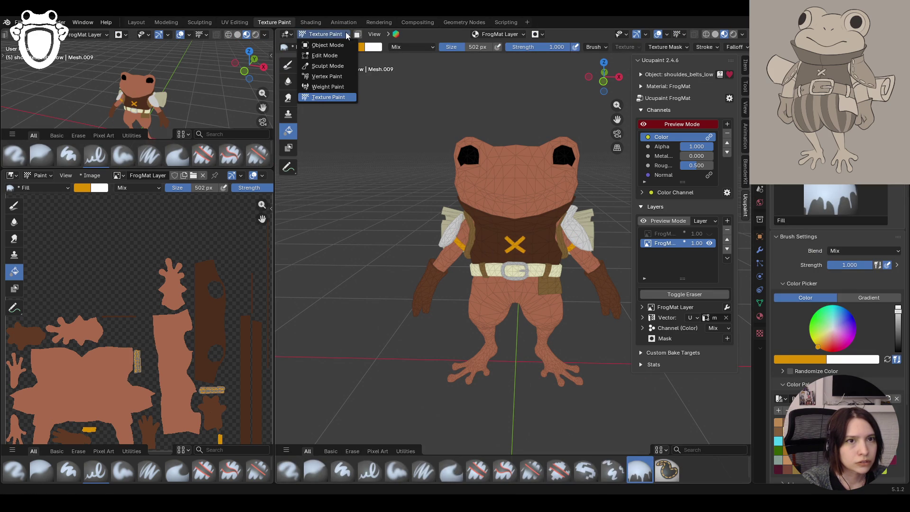
{"action": "left_click", "coordinate": [342, 46]}
{"action": "left_click", "coordinate": [489, 300]}
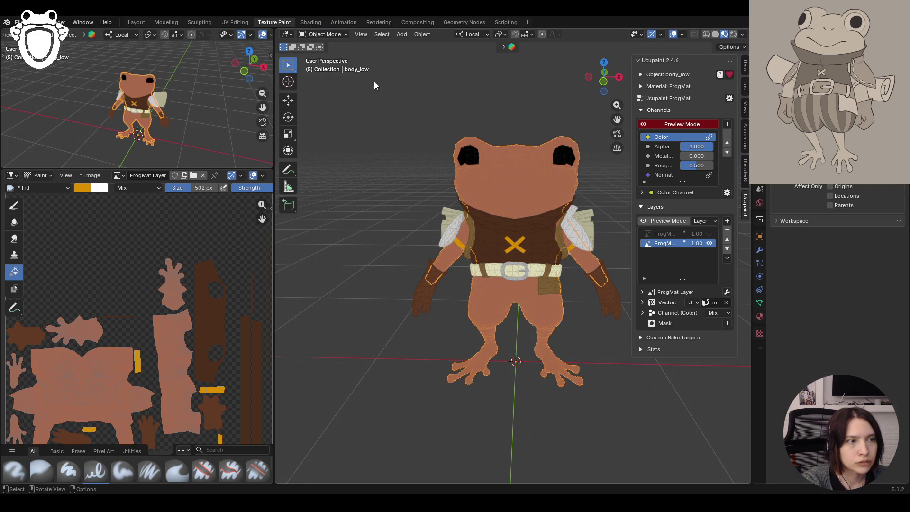
Open body_low in Edit Mode with Face select and pick single faces, undoing a Ctrl+L linked selection
{"action": "left_click", "coordinate": [325, 34]}
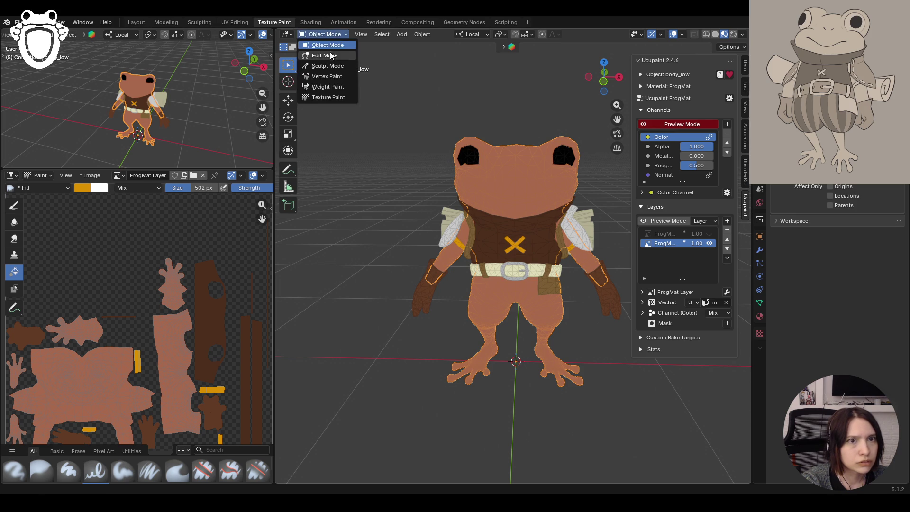
{"action": "left_click", "coordinate": [332, 56]}
{"action": "left_click", "coordinate": [369, 34]}
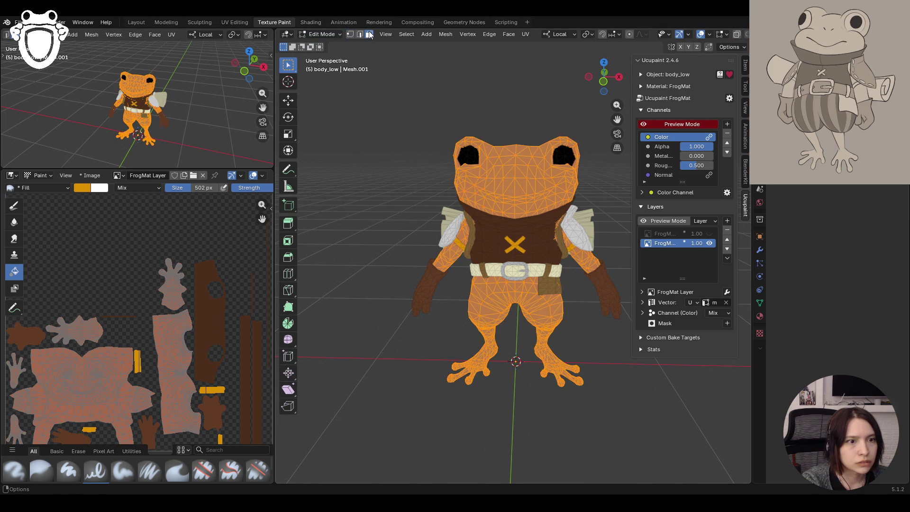
{"action": "mouse_move", "coordinate": [483, 333]}
{"action": "middle_mouse_down"}
{"action": "mouse_move", "coordinate": [484, 321]}
{"action": "mouse_move", "coordinate": [484, 344]}
{"action": "mouse_move", "coordinate": [462, 319]}
{"action": "mouse_move", "coordinate": [639, 177]}
{"action": "middle_mouse_up"}
{"action": "scroll", "coordinate": [484, 344], "scroll_direction": "up", "scroll_amount": 6}
{"action": "left_click", "coordinate": [496, 316]}
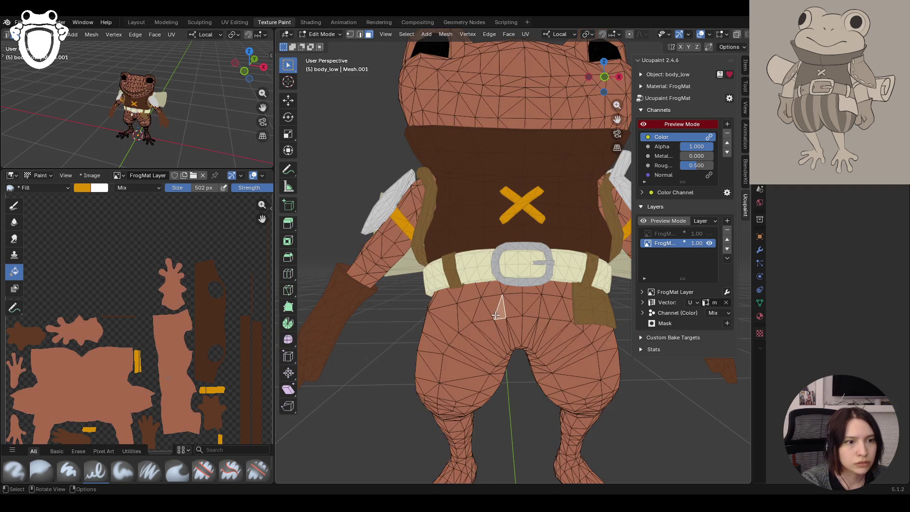
{"action": "key", "text": "ctrl+l"}
{"action": "key", "text": "ctrl+z"}
{"action": "mouse_move", "coordinate": [447, 312]}
{"action": "middle_mouse_down"}
{"action": "mouse_move", "coordinate": [457, 261]}
{"action": "mouse_move", "coordinate": [451, 203]}
{"action": "mouse_move", "coordinate": [495, 232]}
{"action": "mouse_move", "coordinate": [474, 205]}
{"action": "mouse_move", "coordinate": [448, 281]}
{"action": "mouse_move", "coordinate": [484, 281]}
{"action": "mouse_move", "coordinate": [435, 288]}
{"action": "middle_mouse_up"}
{"action": "left_click", "coordinate": [435, 291], "text": "alt"}
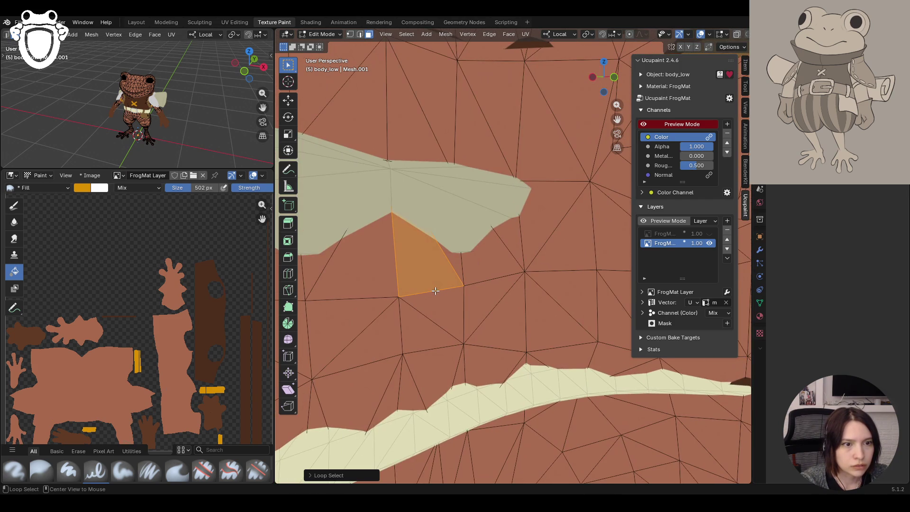
In Edge select mode, loop-select three edge loops around the frog's body
{"action": "left_click", "coordinate": [360, 35]}
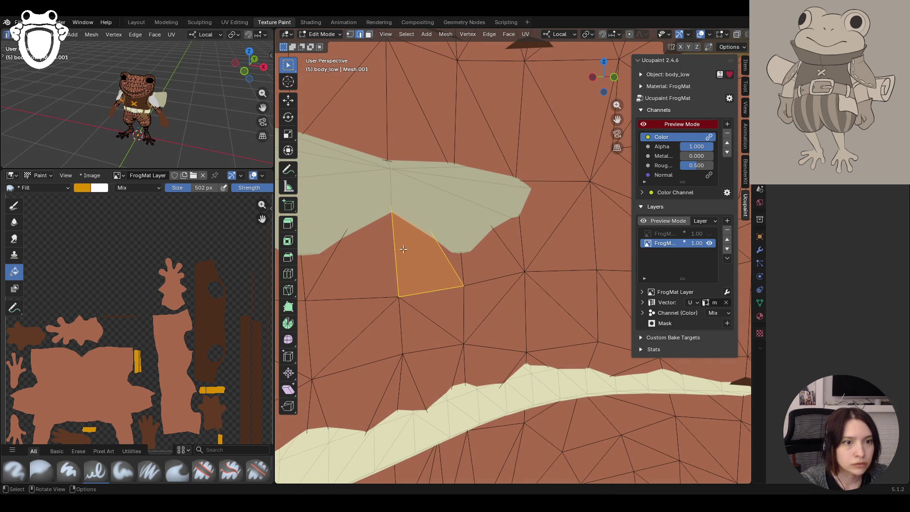
{"action": "left_click", "coordinate": [420, 292], "text": "alt"}
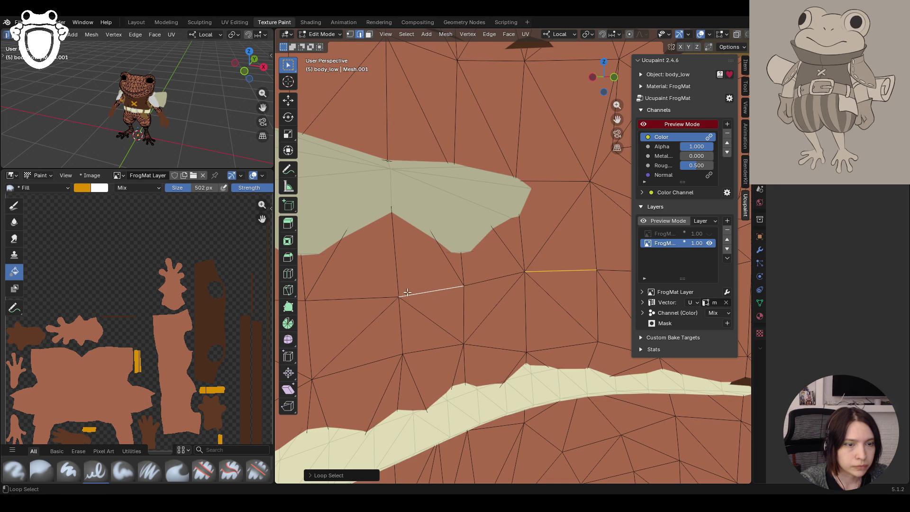
{"action": "middle_click_drag", "start_coordinate": [368, 293], "coordinate": [406, 290]}
{"action": "mouse_move", "coordinate": [494, 176]}
{"action": "middle_mouse_down"}
{"action": "mouse_move", "coordinate": [397, 278]}
{"action": "mouse_move", "coordinate": [351, 290]}
{"action": "mouse_move", "coordinate": [582, 269]}
{"action": "middle_mouse_up"}
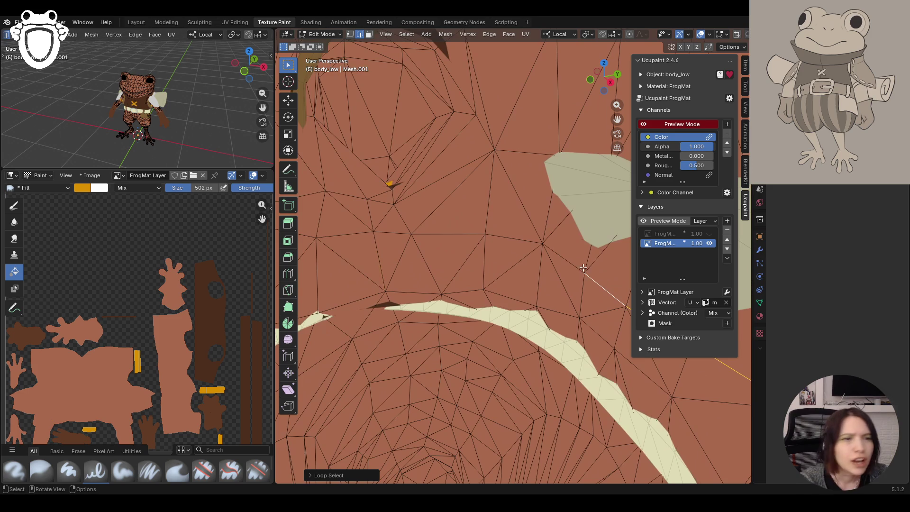
{"action": "left_click", "coordinate": [507, 238], "text": "alt"}
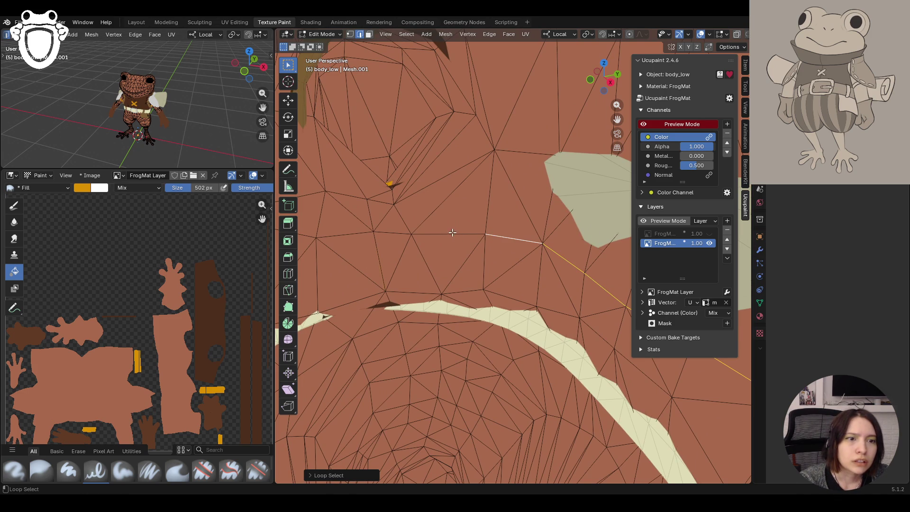
{"action": "mouse_move", "coordinate": [385, 233]}
{"action": "middle_mouse_down"}
{"action": "mouse_move", "coordinate": [412, 238]}
{"action": "mouse_move", "coordinate": [618, 126]}
{"action": "middle_mouse_up"}
{"action": "middle_click_drag", "start_coordinate": [531, 161], "coordinate": [489, 182]}
{"action": "left_click", "coordinate": [442, 179], "text": "shift"}
{"action": "mouse_move", "coordinate": [387, 218]}
{"action": "middle_mouse_down"}
{"action": "mouse_move", "coordinate": [419, 219]}
{"action": "mouse_move", "coordinate": [387, 202]}
{"action": "middle_mouse_up"}
{"action": "mouse_move", "coordinate": [617, 119]}
{"action": "left_mouse_down"}
{"action": "mouse_move", "coordinate": [545, 214]}
{"action": "mouse_move", "coordinate": [488, 236]}
{"action": "mouse_move", "coordinate": [490, 185]}
{"action": "mouse_move", "coordinate": [496, 193]}
{"action": "left_mouse_up"}
{"action": "mouse_move", "coordinate": [496, 193]}
{"action": "middle_mouse_down"}
{"action": "mouse_move", "coordinate": [494, 203]}
{"action": "mouse_move", "coordinate": [509, 203]}
{"action": "mouse_move", "coordinate": [507, 262]}
{"action": "middle_mouse_up"}
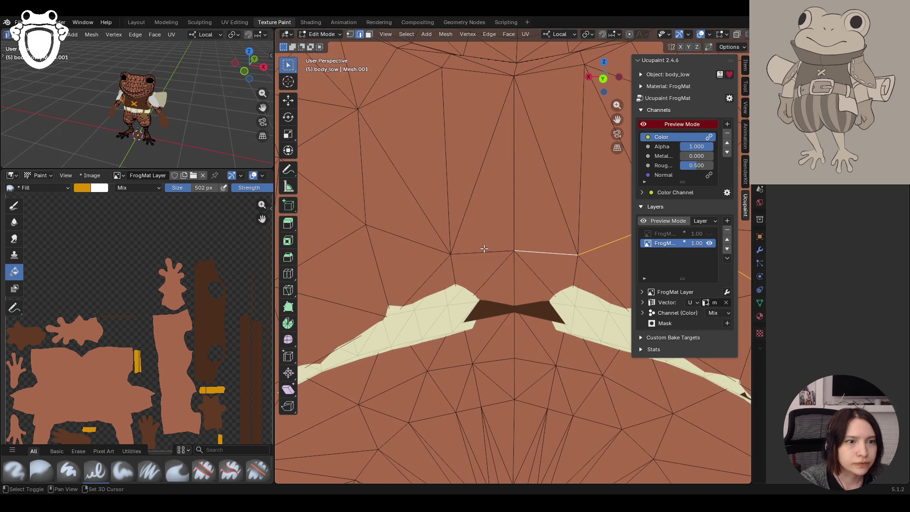
{"action": "middle_click_drag", "start_coordinate": [347, 232], "coordinate": [431, 256]}
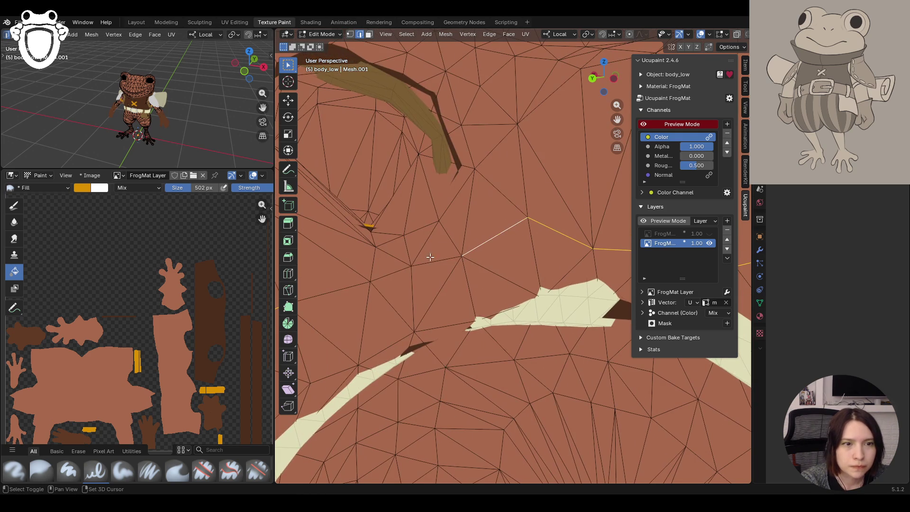
{"action": "middle_click_drag", "start_coordinate": [363, 281], "coordinate": [379, 278]}
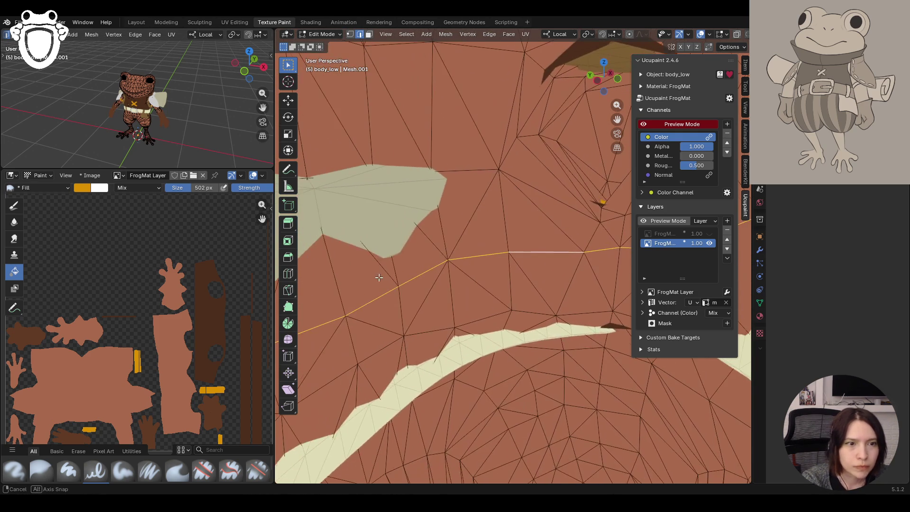
Mark the selected edges sharp and inspect the frog's back and legs
{"action": "right_click", "coordinate": [457, 270]}
{"action": "left_click", "coordinate": [412, 386]}
{"action": "scroll", "coordinate": [522, 372], "scroll_direction": "up", "scroll_amount": 3}
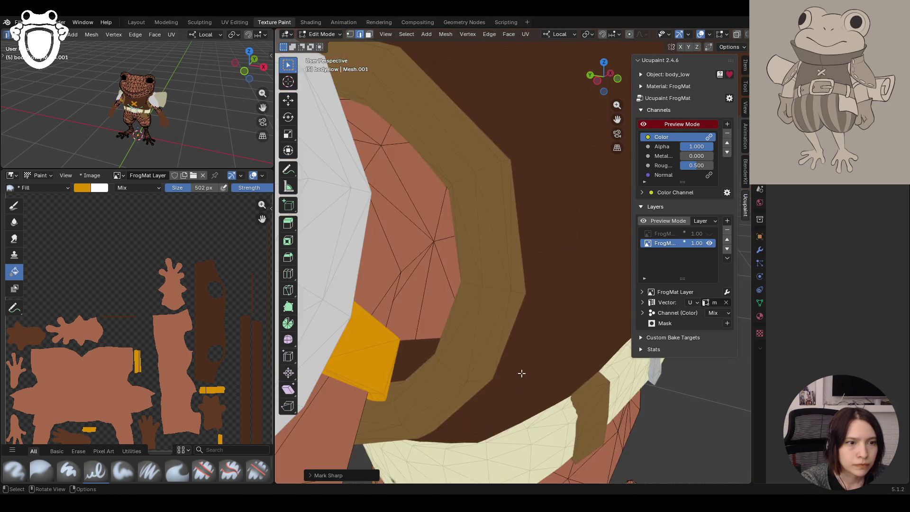
{"action": "scroll", "coordinate": [522, 372], "scroll_direction": "down", "scroll_amount": 5}
{"action": "mouse_move", "coordinate": [545, 310]}
{"action": "middle_mouse_down"}
{"action": "mouse_move", "coordinate": [615, 126]}
{"action": "mouse_move", "coordinate": [580, 173]}
{"action": "middle_mouse_up"}
{"action": "middle_click_drag", "start_coordinate": [478, 380], "coordinate": [473, 339], "text": "ctrl"}
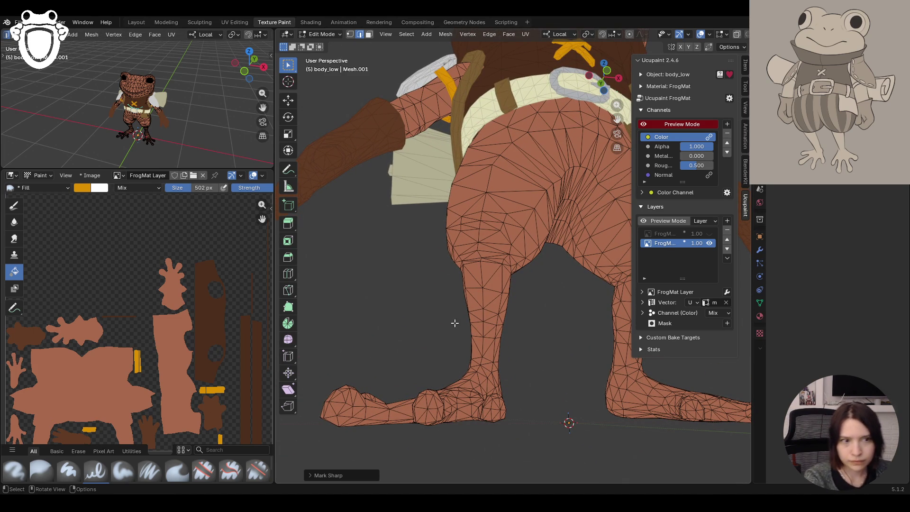
Select two edges at the top of the frog's thigh while orbiting around the leg
{"action": "left_click", "coordinate": [485, 263]}
{"action": "mouse_move", "coordinate": [484, 263]}
{"action": "middle_mouse_down"}
{"action": "mouse_move", "coordinate": [541, 321]}
{"action": "mouse_move", "coordinate": [494, 400]}
{"action": "middle_mouse_up"}
{"action": "scroll", "coordinate": [427, 284], "scroll_direction": "up", "scroll_amount": 4}
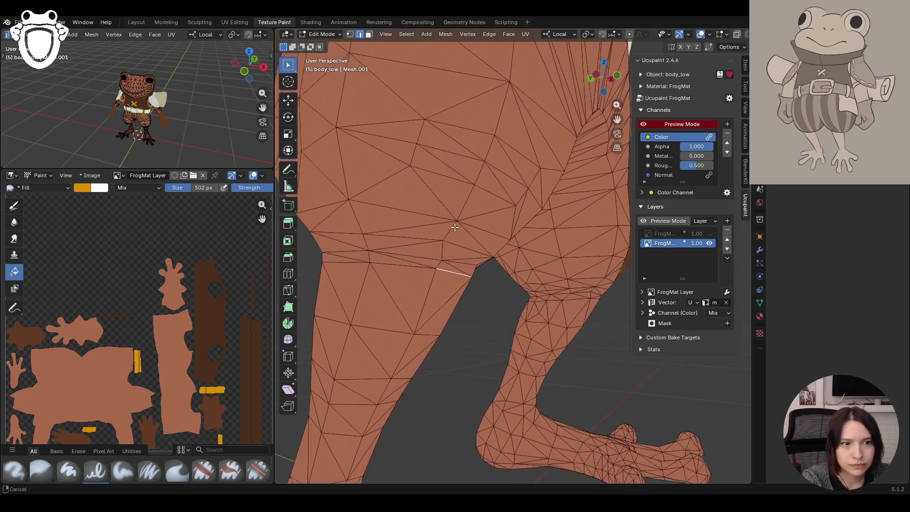
{"action": "left_click", "coordinate": [337, 264], "text": "shift"}
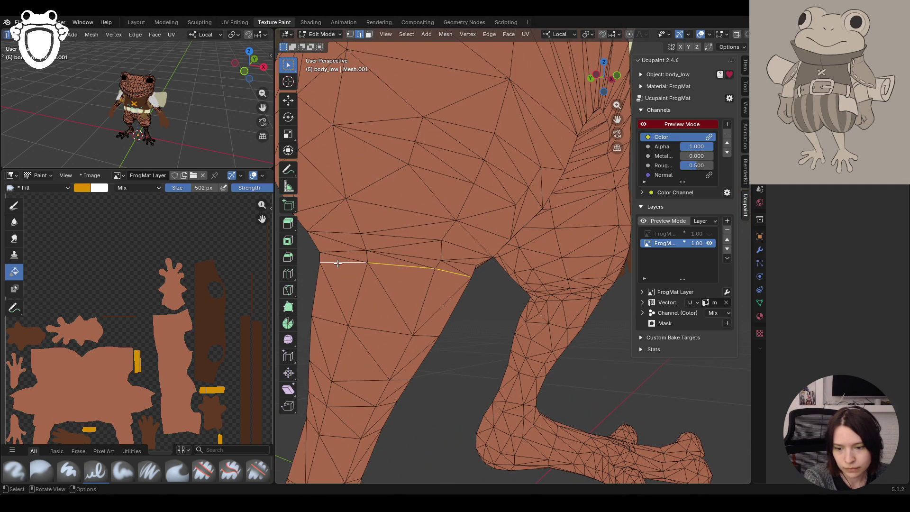
{"action": "middle_click_drag", "start_coordinate": [337, 264], "coordinate": [417, 285]}
{"action": "scroll", "coordinate": [480, 299], "scroll_direction": "up", "scroll_amount": 3}
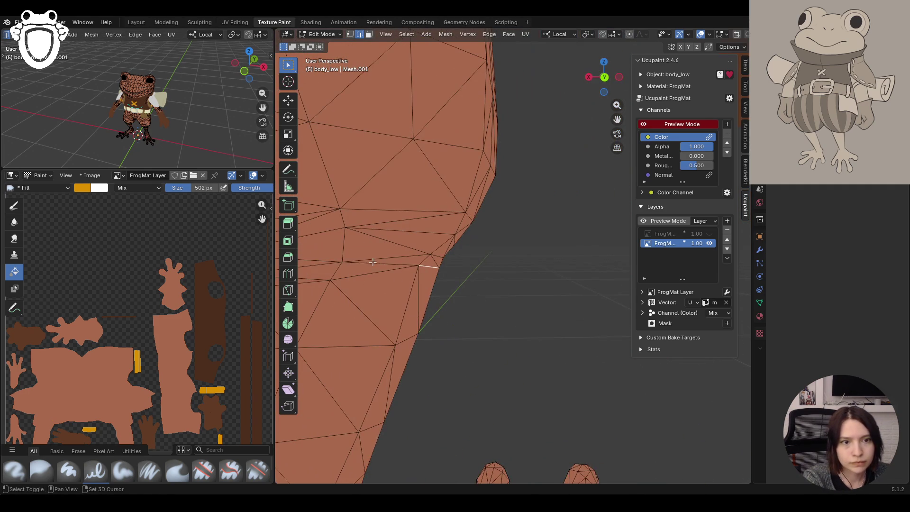
{"action": "scroll", "coordinate": [333, 267], "scroll_direction": "up", "scroll_amount": 2}
{"action": "mouse_move", "coordinate": [337, 278]}
{"action": "middle_mouse_down"}
{"action": "mouse_move", "coordinate": [386, 292]}
{"action": "mouse_move", "coordinate": [433, 252]}
{"action": "mouse_move", "coordinate": [379, 212]}
{"action": "middle_mouse_up"}
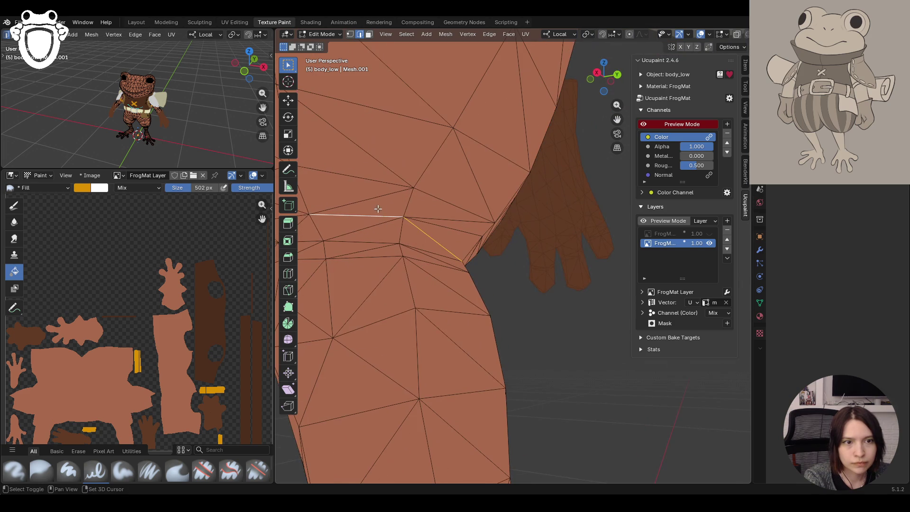
{"action": "mouse_move", "coordinate": [432, 243]}
{"action": "middle_mouse_down"}
{"action": "mouse_move", "coordinate": [379, 277]}
{"action": "mouse_move", "coordinate": [423, 279]}
{"action": "middle_mouse_up"}
{"action": "middle_click_drag", "start_coordinate": [348, 274], "coordinate": [379, 276]}
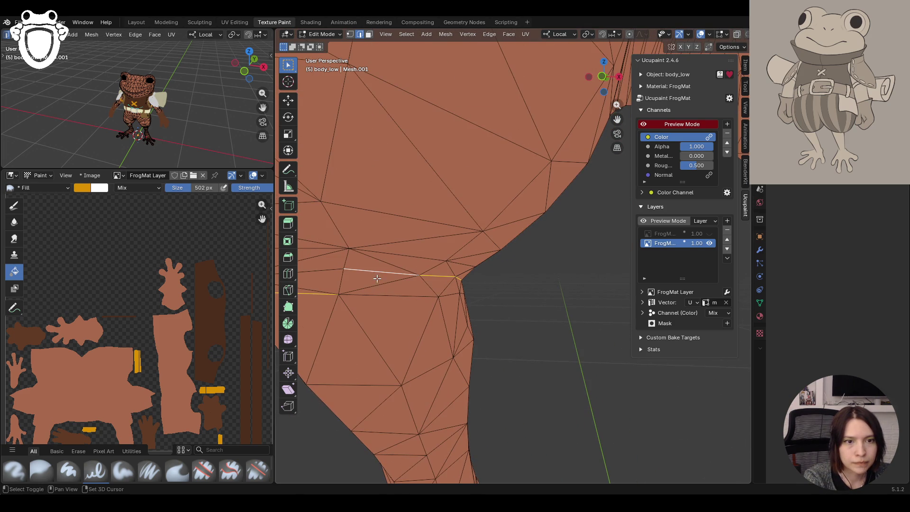
{"action": "mouse_move", "coordinate": [378, 284]}
{"action": "middle_mouse_down"}
{"action": "mouse_move", "coordinate": [424, 307]}
{"action": "mouse_move", "coordinate": [340, 305]}
{"action": "mouse_move", "coordinate": [542, 311]}
{"action": "mouse_move", "coordinate": [455, 317]}
{"action": "middle_mouse_up"}
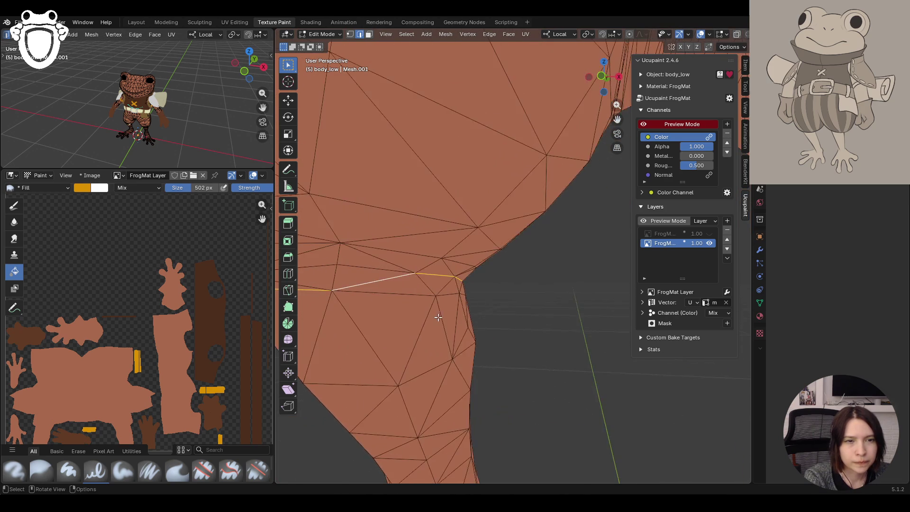
Knife-cut a ring around the top of the leg where it joins the body, and confirm it
{"action": "scroll", "coordinate": [474, 313], "scroll_direction": "down", "scroll_amount": 6}
{"action": "mouse_move", "coordinate": [462, 403]}
{"action": "middle_mouse_down"}
{"action": "mouse_move", "coordinate": [417, 359]}
{"action": "mouse_move", "coordinate": [548, 242]}
{"action": "mouse_move", "coordinate": [570, 245]}
{"action": "mouse_move", "coordinate": [634, 54]}
{"action": "middle_mouse_up"}
{"action": "scroll", "coordinate": [548, 242], "scroll_direction": "up", "scroll_amount": 5}
{"action": "middle_click_drag", "start_coordinate": [603, 120], "coordinate": [555, 161]}
{"action": "mouse_move", "coordinate": [448, 227]}
{"action": "middle_mouse_down"}
{"action": "mouse_move", "coordinate": [344, 234]}
{"action": "mouse_move", "coordinate": [446, 253]}
{"action": "mouse_move", "coordinate": [521, 232]}
{"action": "mouse_move", "coordinate": [510, 233]}
{"action": "middle_mouse_up"}
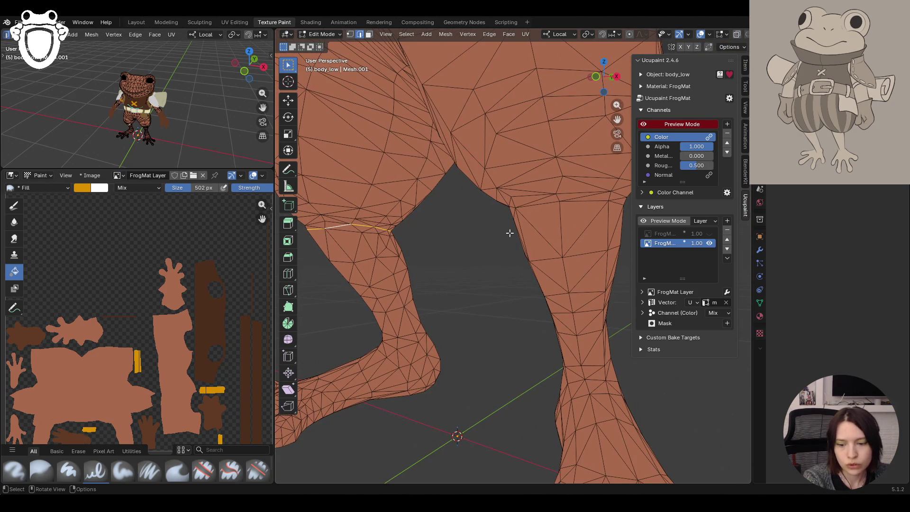
{"action": "left_click_drag", "start_coordinate": [644, 119], "coordinate": [618, 121]}
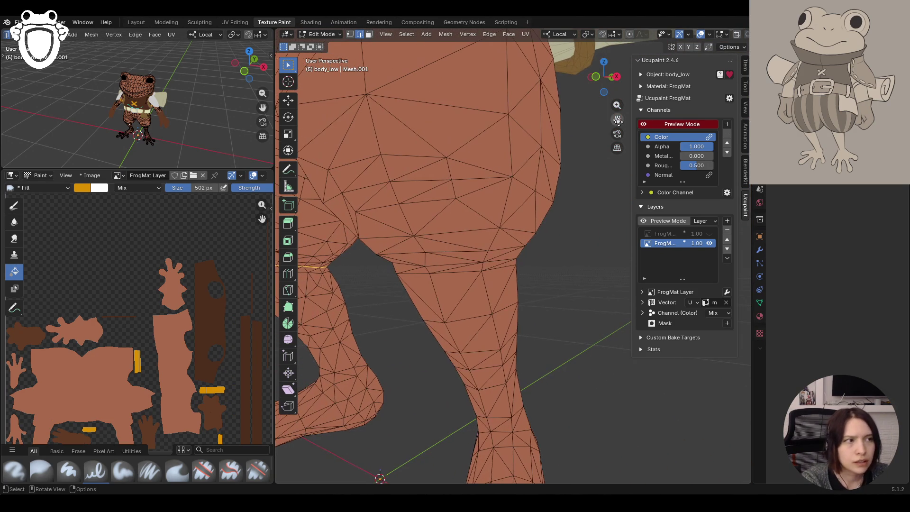
{"action": "mouse_move", "coordinate": [469, 272]}
{"action": "middle_mouse_down"}
{"action": "mouse_move", "coordinate": [483, 274]}
{"action": "mouse_move", "coordinate": [440, 281]}
{"action": "mouse_move", "coordinate": [532, 223]}
{"action": "middle_mouse_up"}
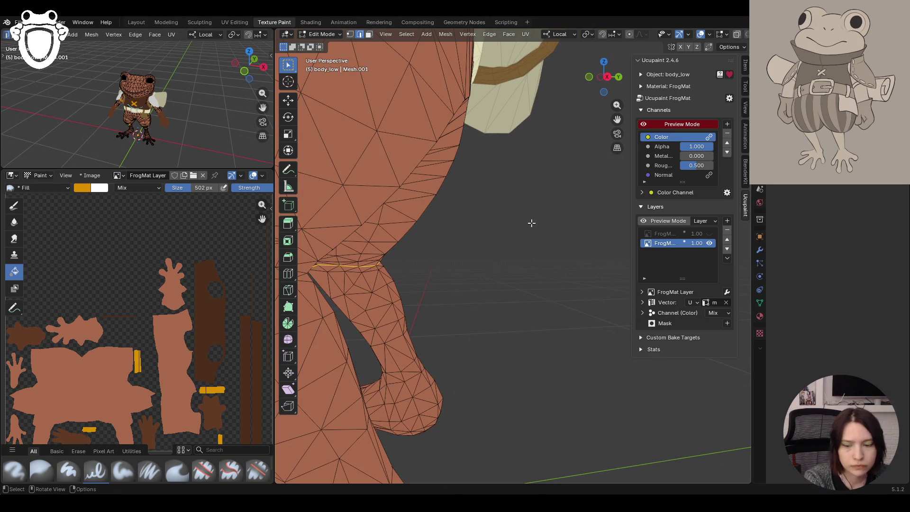
{"action": "scroll", "coordinate": [431, 257], "scroll_direction": "up", "scroll_amount": 2}
{"action": "scroll", "coordinate": [425, 265], "scroll_direction": "up", "scroll_amount": 3}
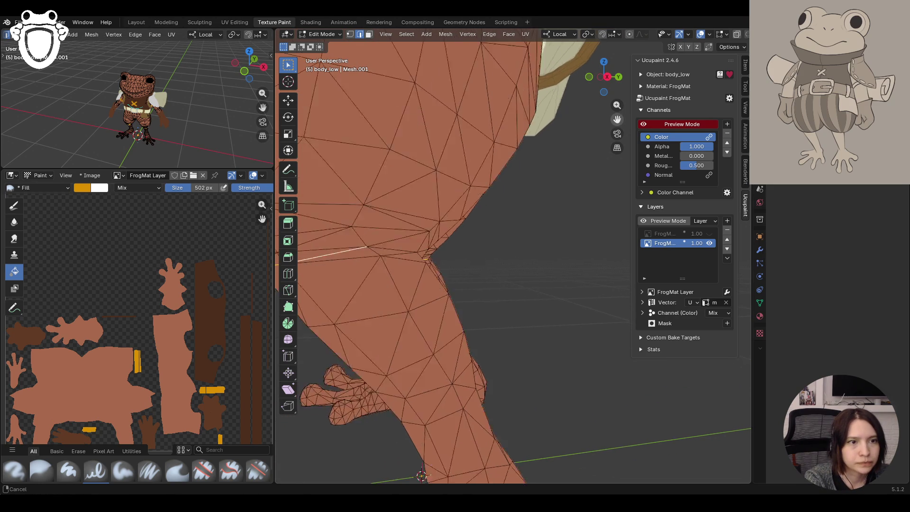
{"action": "middle_click_drag", "start_coordinate": [533, 246], "coordinate": [608, 164]}
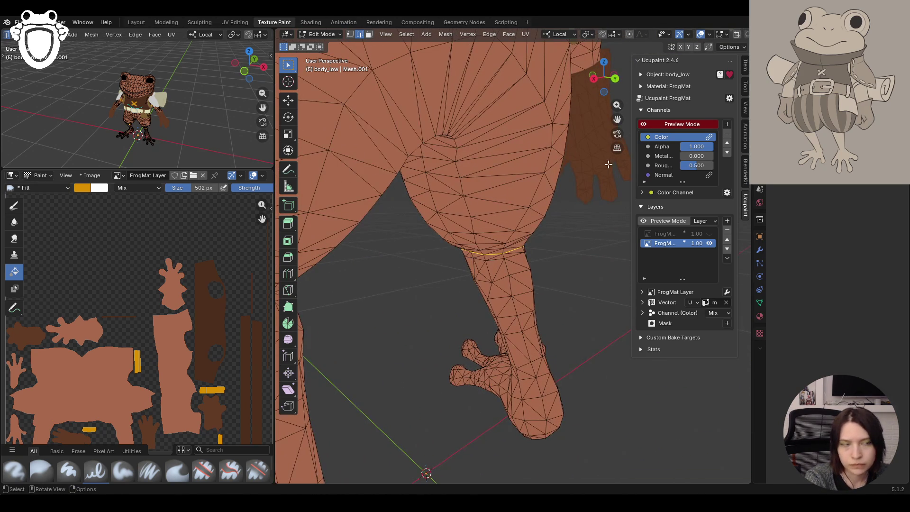
{"action": "scroll", "coordinate": [428, 300], "scroll_direction": "up", "scroll_amount": 4}
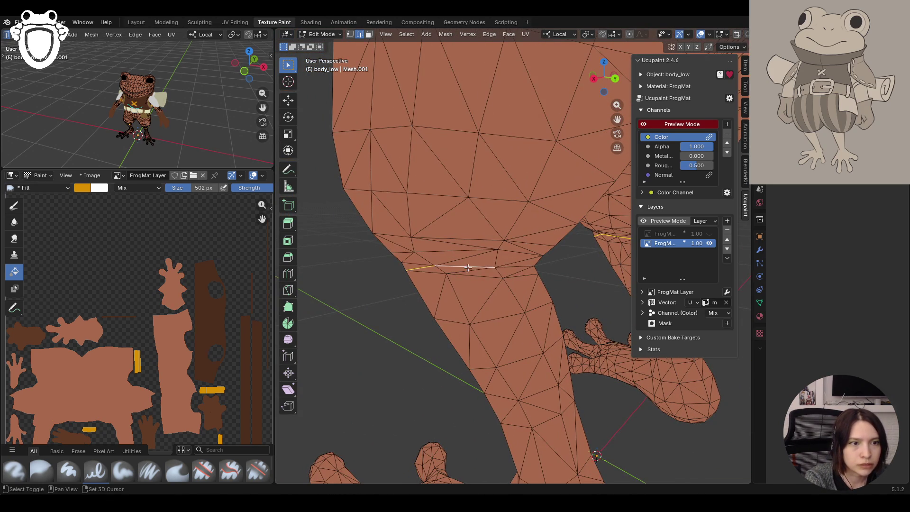
{"action": "mouse_move", "coordinate": [507, 268]}
{"action": "middle_mouse_down"}
{"action": "mouse_move", "coordinate": [504, 278]}
{"action": "mouse_move", "coordinate": [441, 223]}
{"action": "middle_mouse_up"}
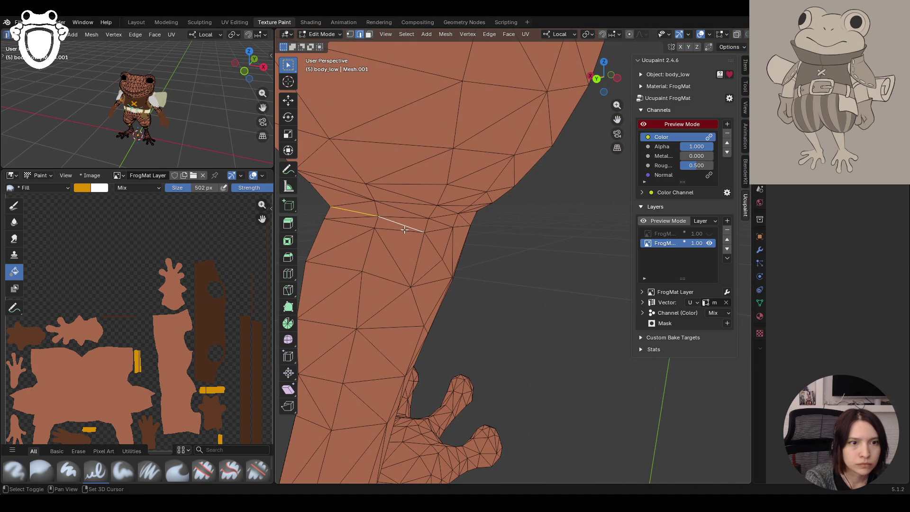
{"action": "mouse_move", "coordinate": [457, 228]}
{"action": "middle_mouse_down"}
{"action": "mouse_move", "coordinate": [416, 235]}
{"action": "mouse_move", "coordinate": [536, 220]}
{"action": "middle_mouse_up"}
{"action": "left_click", "coordinate": [568, 220]}
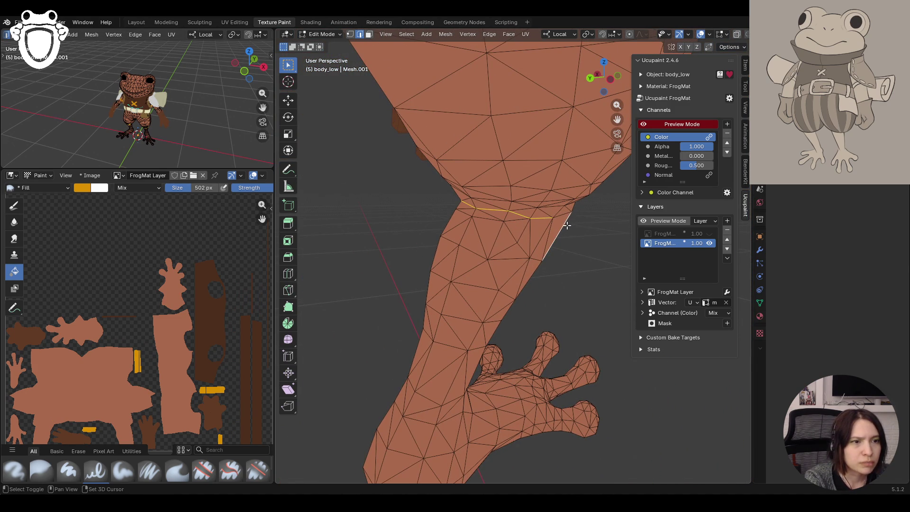
{"action": "key", "text": "Return"}
{"action": "scroll", "coordinate": [504, 248], "scroll_direction": "down", "scroll_amount": 8}
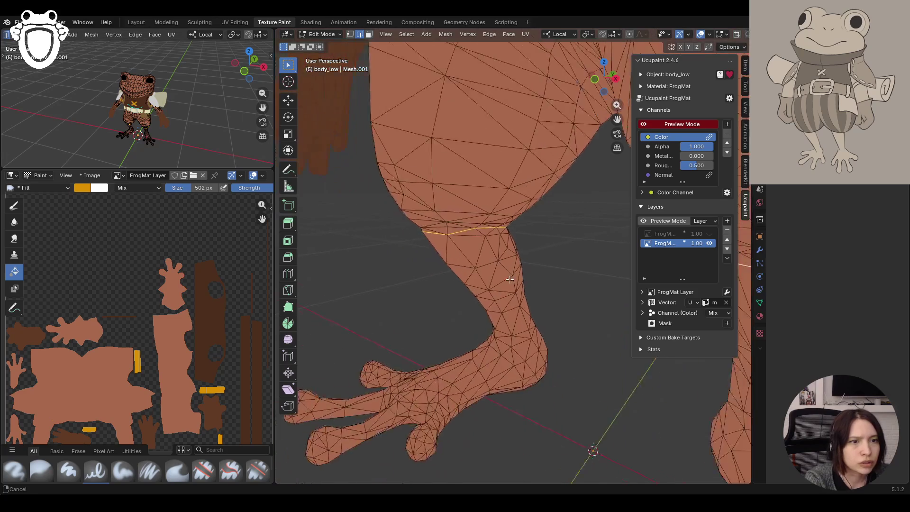
{"action": "mouse_move", "coordinate": [545, 223]}
{"action": "middle_mouse_down"}
{"action": "mouse_move", "coordinate": [567, 240]}
{"action": "mouse_move", "coordinate": [517, 244]}
{"action": "mouse_move", "coordinate": [590, 259]}
{"action": "mouse_move", "coordinate": [340, 267]}
{"action": "mouse_move", "coordinate": [628, 267]}
{"action": "mouse_move", "coordinate": [600, 267]}
{"action": "middle_mouse_up"}
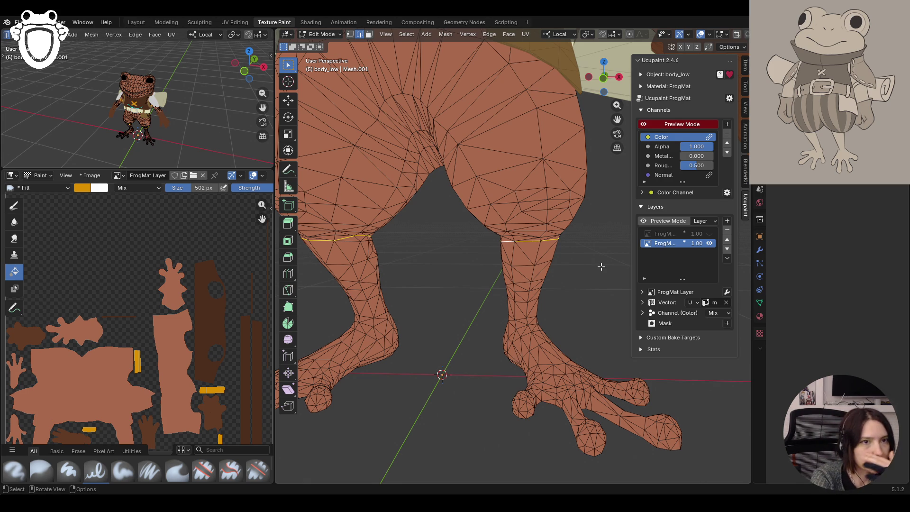
Select the connected leg mesh, convert its triangles to quads with Alt+J, then deselect everything
{"action": "left_click", "coordinate": [489, 179]}
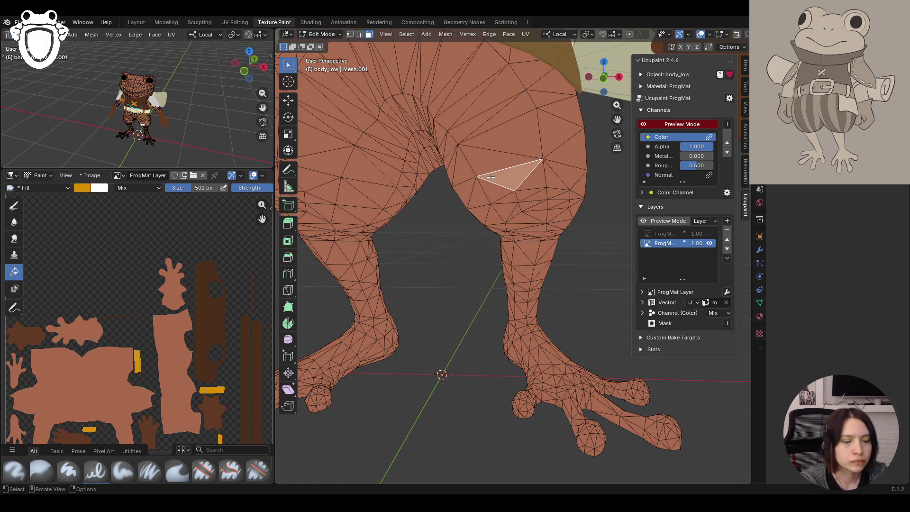
{"action": "key", "text": "ctrl+l"}
{"action": "scroll", "coordinate": [485, 177], "scroll_direction": "down", "scroll_amount": 5}
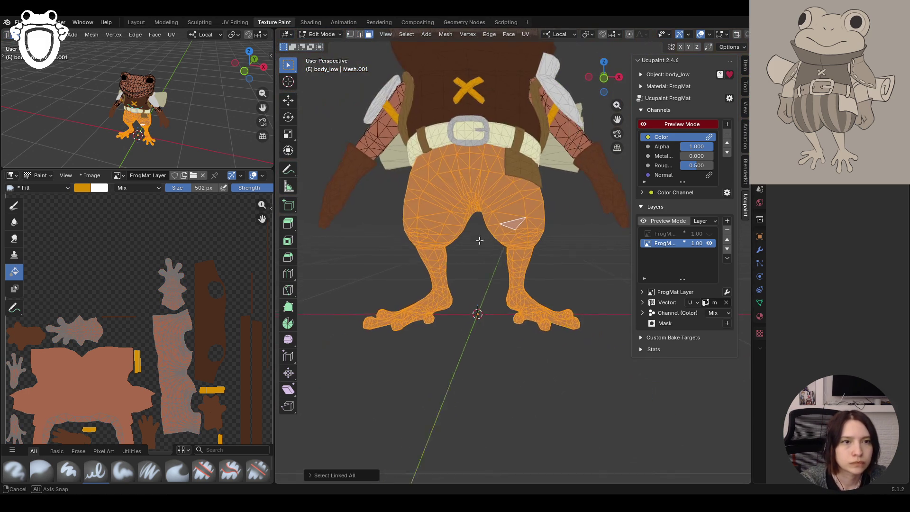
{"action": "middle_click_drag", "start_coordinate": [489, 236], "coordinate": [503, 218]}
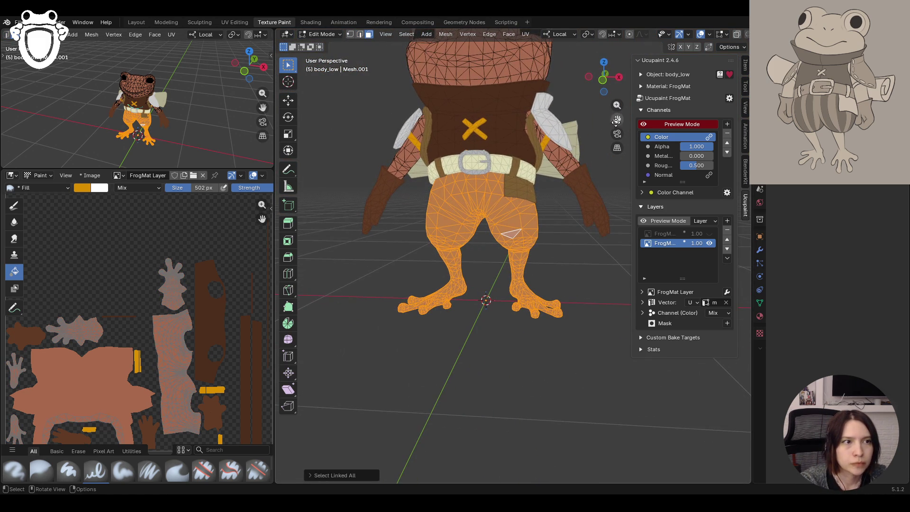
{"action": "key", "text": "alt+a"}
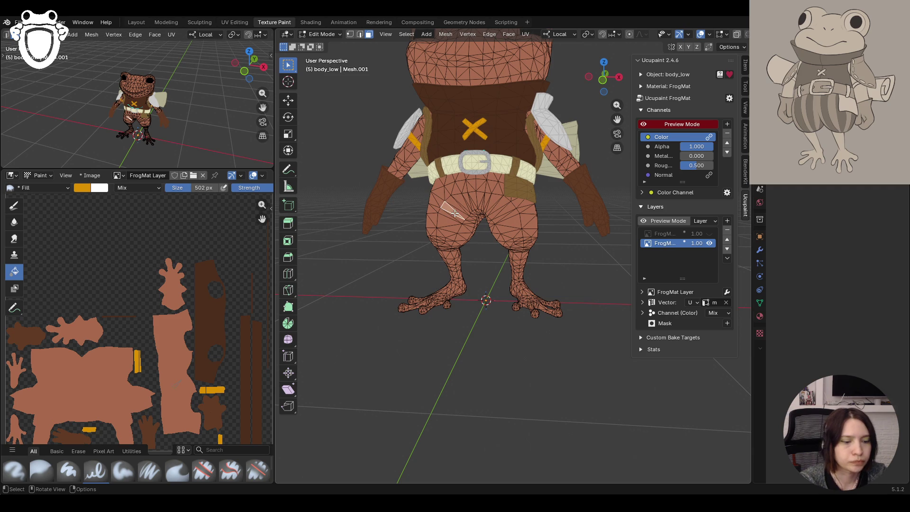
{"action": "key", "text": "ctrl+l"}
{"action": "left_click_drag", "start_coordinate": [617, 119], "coordinate": [625, 213]}
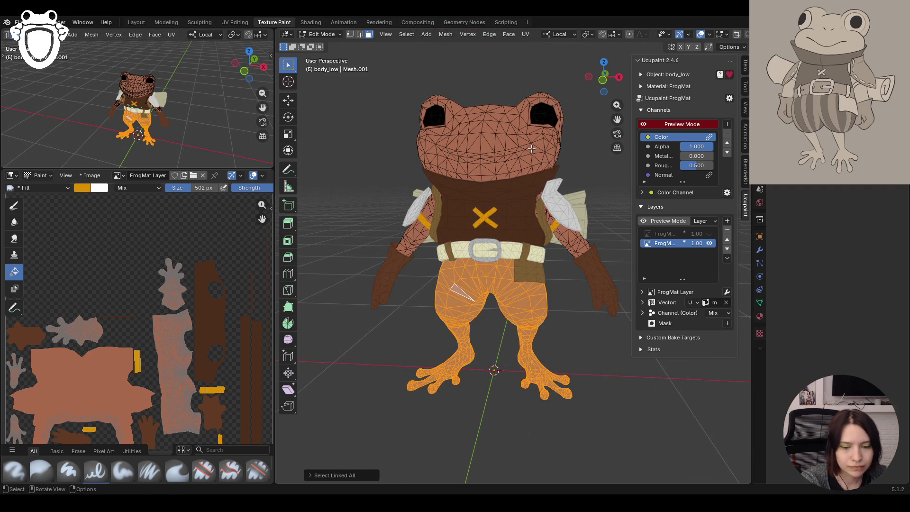
{"action": "key", "text": "alt+j"}
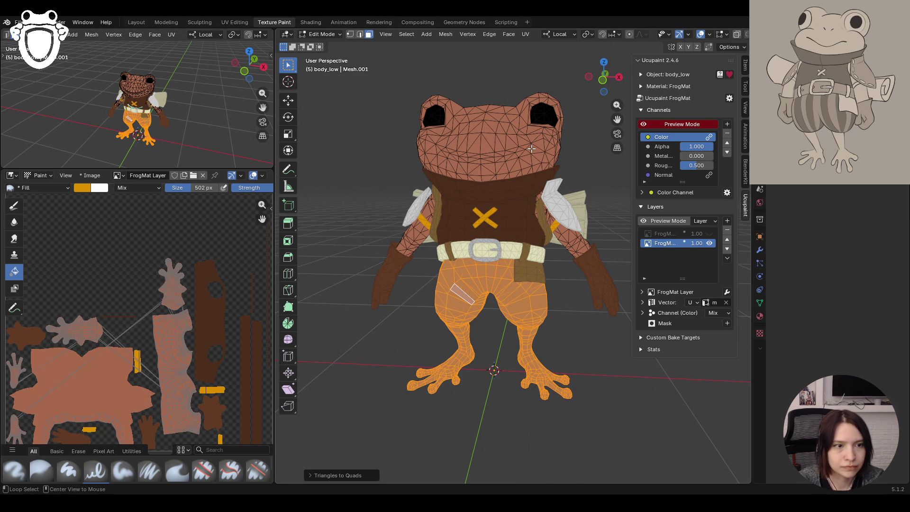
{"action": "key", "text": "alt+a"}
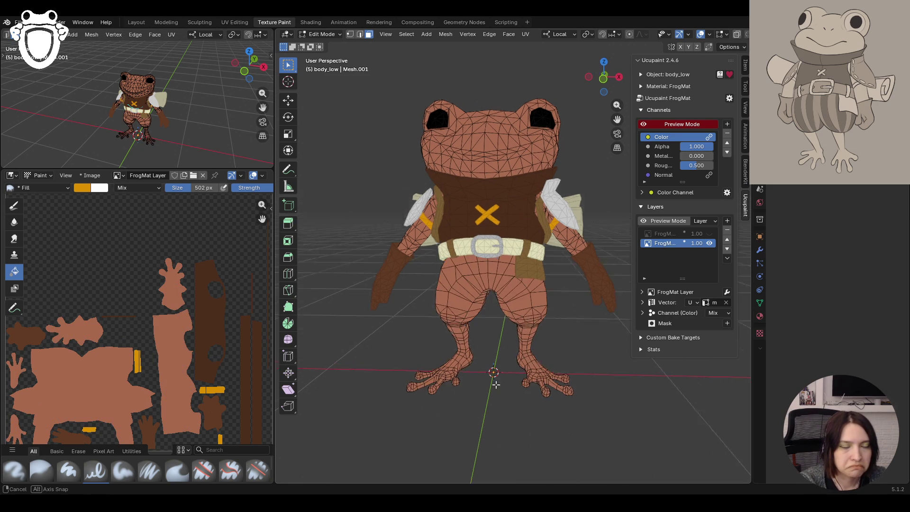
Zoom and orbit in on the frog's shorts and knee geometry
{"action": "middle_click_drag", "start_coordinate": [492, 376], "coordinate": [532, 304], "text": "ctrl"}
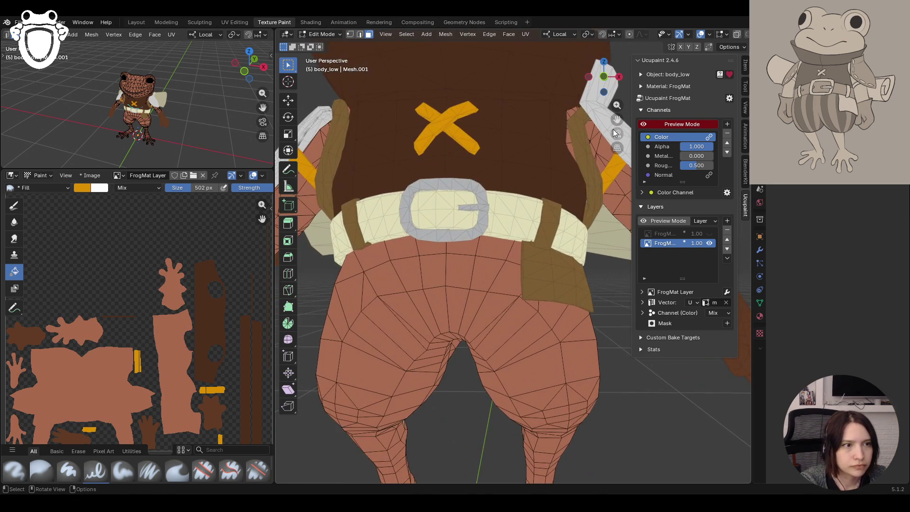
{"action": "scroll", "coordinate": [536, 309], "scroll_direction": "down", "scroll_amount": 10, "text": "shift"}
{"action": "scroll", "coordinate": [545, 319], "scroll_direction": "up", "scroll_amount": 4}
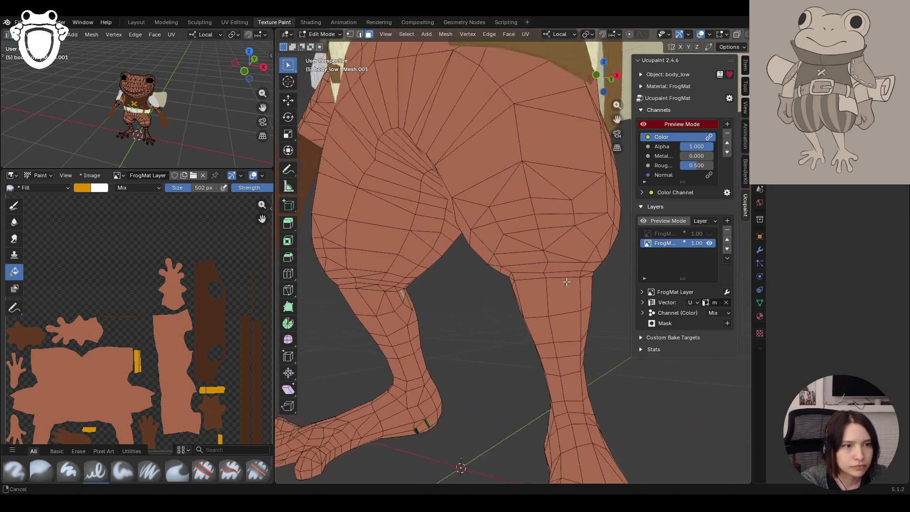
{"action": "mouse_move", "coordinate": [443, 343]}
{"action": "middle_mouse_down"}
{"action": "mouse_move", "coordinate": [406, 329]}
{"action": "mouse_move", "coordinate": [446, 294]}
{"action": "mouse_move", "coordinate": [505, 211]}
{"action": "mouse_move", "coordinate": [509, 293]}
{"action": "middle_mouse_up"}
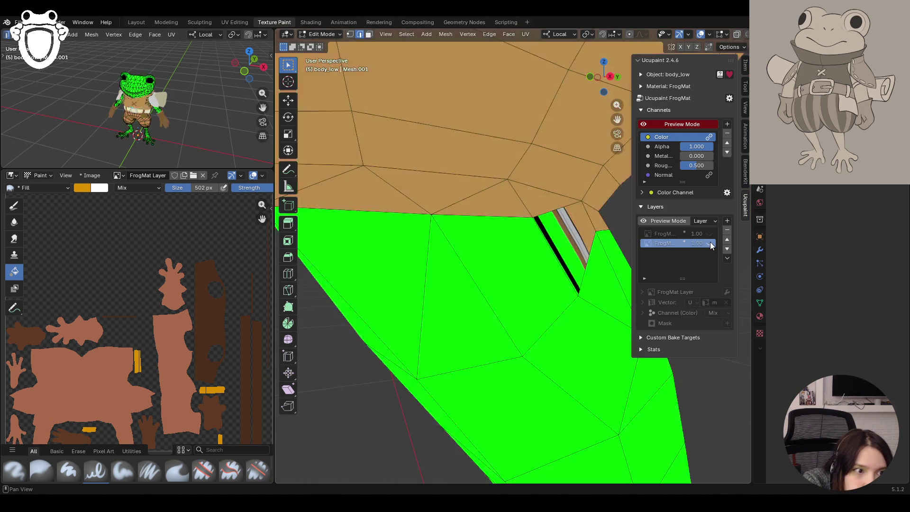
{"action": "scroll", "coordinate": [507, 290], "scroll_direction": "down", "scroll_amount": 5}
{"action": "scroll", "coordinate": [167, 376], "scroll_direction": "down", "scroll_amount": 2}
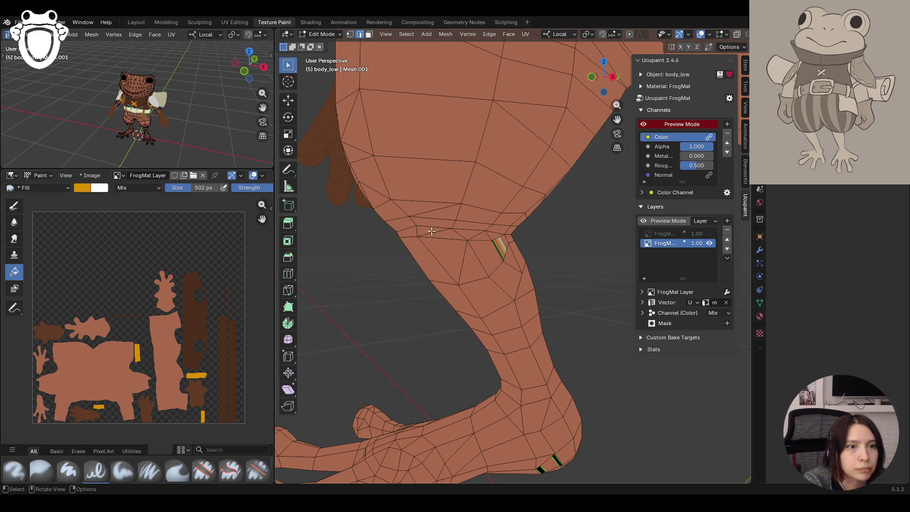
Orbit around both frog legs and close in on the knee where the thigh meets the lower leg
{"action": "mouse_move", "coordinate": [471, 229]}
{"action": "middle_mouse_down"}
{"action": "mouse_move", "coordinate": [396, 240]}
{"action": "mouse_move", "coordinate": [471, 252]}
{"action": "mouse_move", "coordinate": [455, 256]}
{"action": "mouse_move", "coordinate": [362, 240]}
{"action": "mouse_move", "coordinate": [417, 240]}
{"action": "mouse_move", "coordinate": [380, 238]}
{"action": "mouse_move", "coordinate": [413, 260]}
{"action": "mouse_move", "coordinate": [436, 234]}
{"action": "middle_mouse_up"}
{"action": "mouse_move", "coordinate": [529, 243]}
{"action": "middle_mouse_down"}
{"action": "mouse_move", "coordinate": [408, 247]}
{"action": "mouse_move", "coordinate": [430, 237]}
{"action": "middle_mouse_up"}
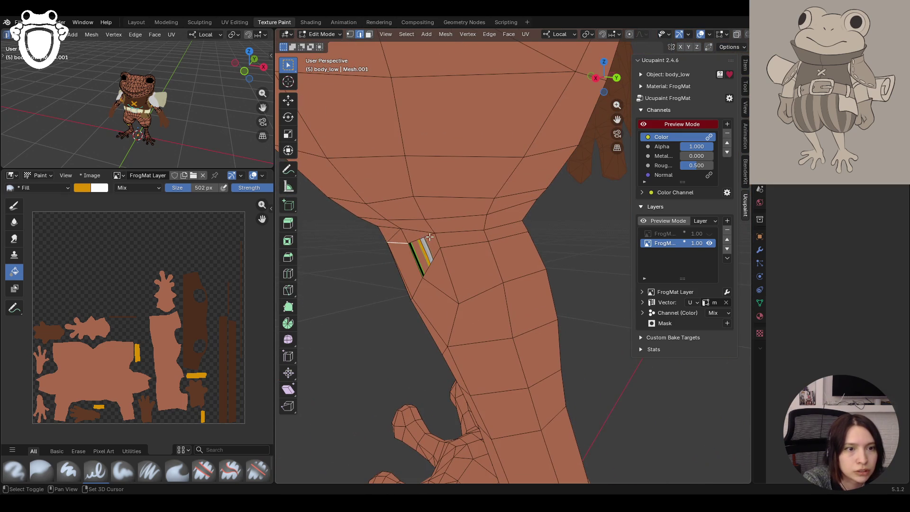
{"action": "mouse_move", "coordinate": [525, 241]}
{"action": "middle_mouse_down"}
{"action": "mouse_move", "coordinate": [400, 256]}
{"action": "mouse_move", "coordinate": [479, 228]}
{"action": "mouse_move", "coordinate": [471, 278]}
{"action": "mouse_move", "coordinate": [555, 207]}
{"action": "middle_mouse_up"}
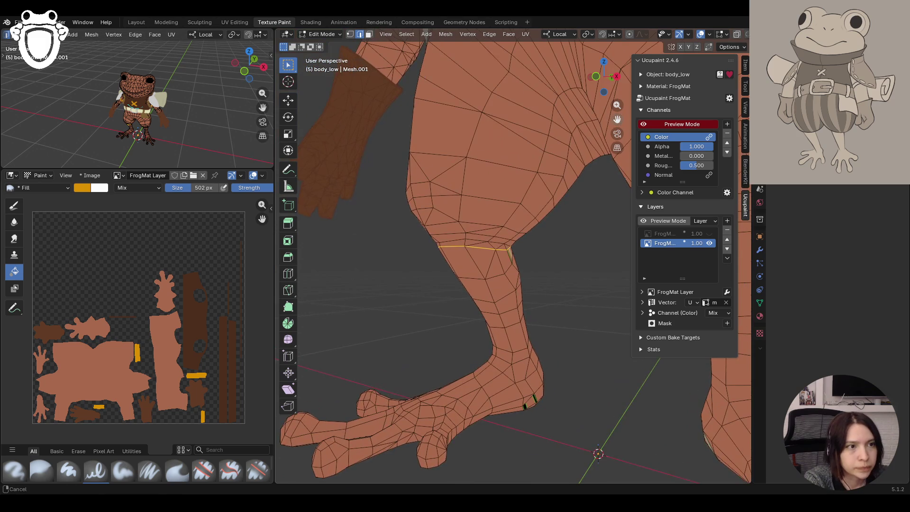
{"action": "scroll", "coordinate": [555, 208], "scroll_direction": "up", "scroll_amount": 3}
{"action": "mouse_move", "coordinate": [474, 209]}
{"action": "middle_mouse_down"}
{"action": "mouse_move", "coordinate": [433, 203]}
{"action": "mouse_move", "coordinate": [450, 212]}
{"action": "mouse_move", "coordinate": [456, 246]}
{"action": "mouse_move", "coordinate": [512, 248]}
{"action": "middle_mouse_up"}
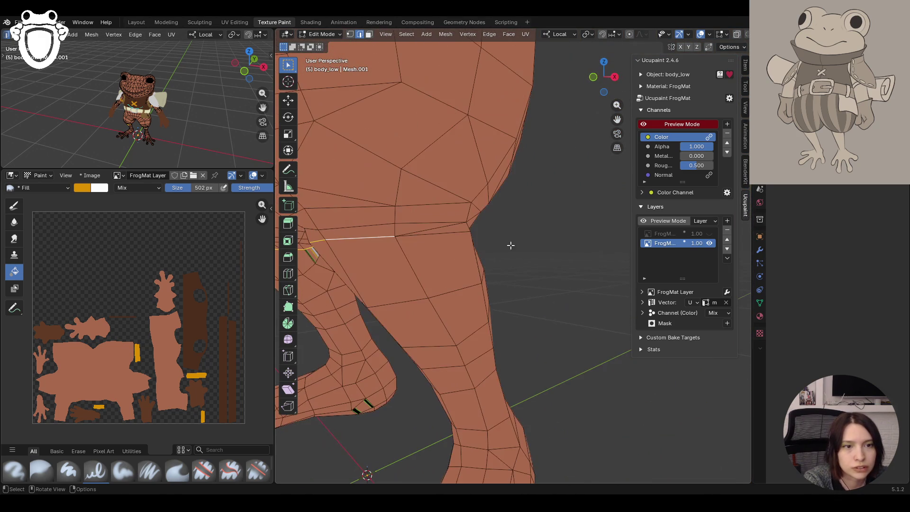
{"action": "scroll", "coordinate": [484, 266], "scroll_direction": "down", "scroll_amount": 3}
{"action": "mouse_move", "coordinate": [484, 266]}
{"action": "middle_mouse_down"}
{"action": "mouse_move", "coordinate": [500, 230]}
{"action": "mouse_move", "coordinate": [465, 250]}
{"action": "mouse_move", "coordinate": [385, 254]}
{"action": "mouse_move", "coordinate": [449, 251]}
{"action": "mouse_move", "coordinate": [470, 273]}
{"action": "mouse_move", "coordinate": [550, 232]}
{"action": "mouse_move", "coordinate": [565, 271]}
{"action": "mouse_move", "coordinate": [612, 271]}
{"action": "middle_mouse_up"}
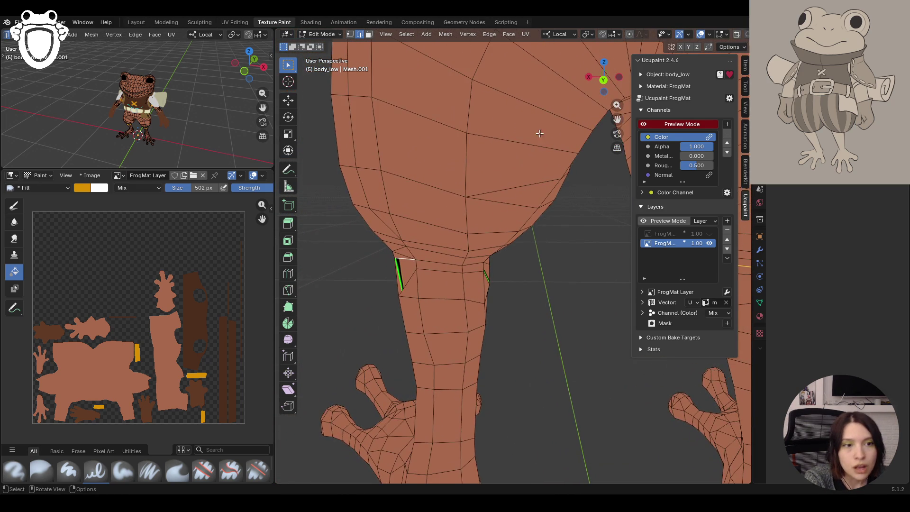
{"action": "scroll", "coordinate": [428, 276], "scroll_direction": "up", "scroll_amount": 2}
{"action": "mouse_move", "coordinate": [484, 269]}
{"action": "middle_mouse_down"}
{"action": "mouse_move", "coordinate": [461, 258]}
{"action": "mouse_move", "coordinate": [541, 237]}
{"action": "mouse_move", "coordinate": [651, 158]}
{"action": "mouse_move", "coordinate": [592, 213]}
{"action": "mouse_move", "coordinate": [498, 218]}
{"action": "mouse_move", "coordinate": [566, 240]}
{"action": "middle_mouse_up"}
{"action": "scroll", "coordinate": [593, 213], "scroll_direction": "up", "scroll_amount": 3}
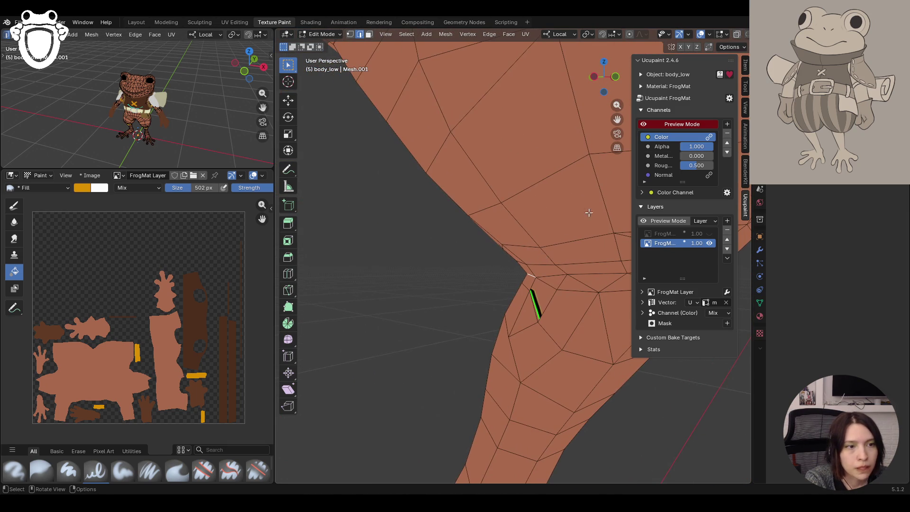
{"action": "middle_click_drag", "start_coordinate": [618, 120], "coordinate": [412, 283]}
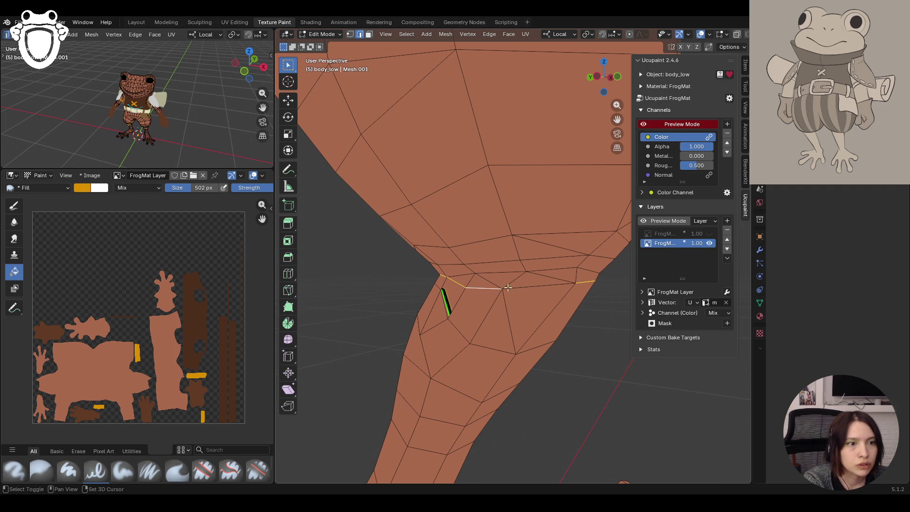
{"action": "mouse_move", "coordinate": [574, 304]}
{"action": "middle_mouse_down"}
{"action": "mouse_move", "coordinate": [494, 384]}
{"action": "mouse_move", "coordinate": [465, 376]}
{"action": "mouse_move", "coordinate": [504, 362]}
{"action": "mouse_move", "coordinate": [575, 269]}
{"action": "mouse_move", "coordinate": [565, 283]}
{"action": "mouse_move", "coordinate": [583, 299]}
{"action": "mouse_move", "coordinate": [504, 299]}
{"action": "mouse_move", "coordinate": [568, 225]}
{"action": "middle_mouse_up"}
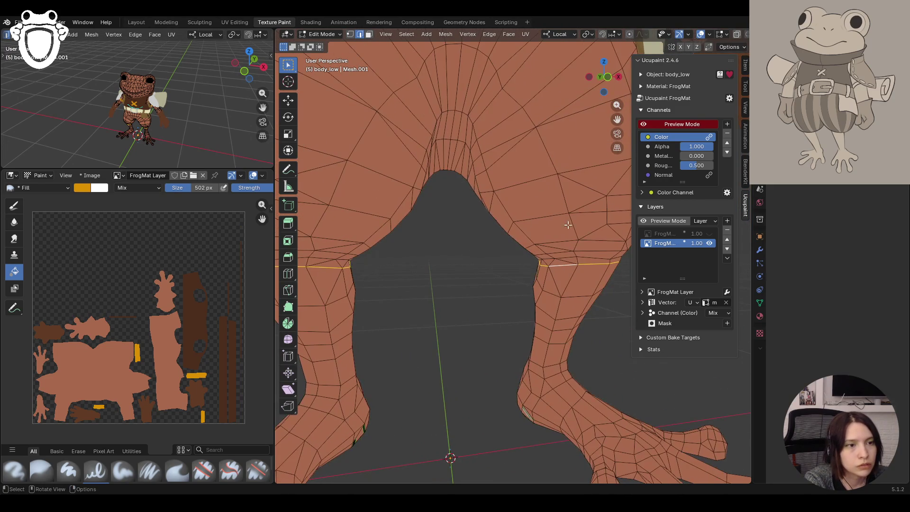
{"action": "mouse_move", "coordinate": [479, 332]}
{"action": "middle_mouse_down"}
{"action": "mouse_move", "coordinate": [516, 303]}
{"action": "mouse_move", "coordinate": [483, 286]}
{"action": "mouse_move", "coordinate": [509, 288]}
{"action": "middle_mouse_up"}
Mark the selected knee edge loop on the first leg as sharp
{"action": "left_click", "coordinate": [459, 284], "text": "shift"}
{"action": "middle_click_drag", "start_coordinate": [425, 292], "coordinate": [278, 309]}
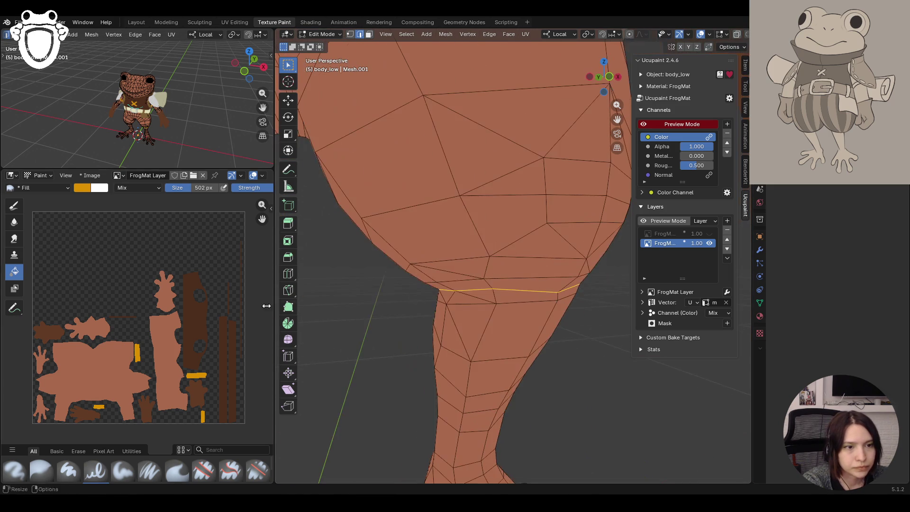
{"action": "key", "text": "ctrl+e"}
{"action": "left_click", "coordinate": [465, 306]}
Select the other leg's knee edge loop and mark it sharp too
{"action": "left_click_drag", "start_coordinate": [618, 119], "coordinate": [513, 52]}
{"action": "left_click", "coordinate": [379, 213], "text": "alt"}
{"action": "mouse_move", "coordinate": [379, 213]}
{"action": "middle_mouse_down"}
{"action": "mouse_move", "coordinate": [494, 234]}
{"action": "mouse_move", "coordinate": [517, 228]}
{"action": "mouse_move", "coordinate": [490, 244]}
{"action": "middle_mouse_up"}
{"action": "mouse_move", "coordinate": [546, 242]}
{"action": "middle_mouse_down"}
{"action": "mouse_move", "coordinate": [595, 275]}
{"action": "mouse_move", "coordinate": [615, 249]}
{"action": "middle_mouse_up"}
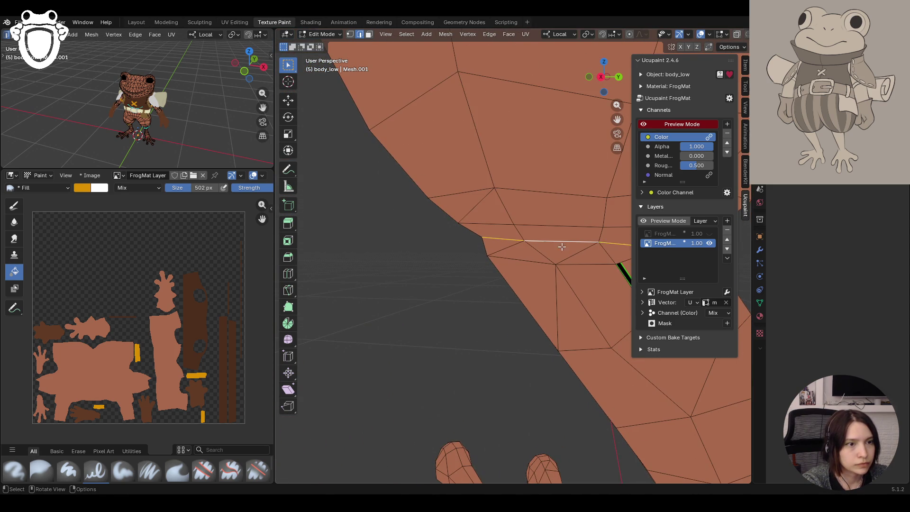
{"action": "scroll", "coordinate": [564, 241], "scroll_direction": "up", "scroll_amount": 3}
{"action": "scroll", "coordinate": [563, 241], "scroll_direction": "down", "scroll_amount": 8}
{"action": "key", "text": "ctrl+e"}
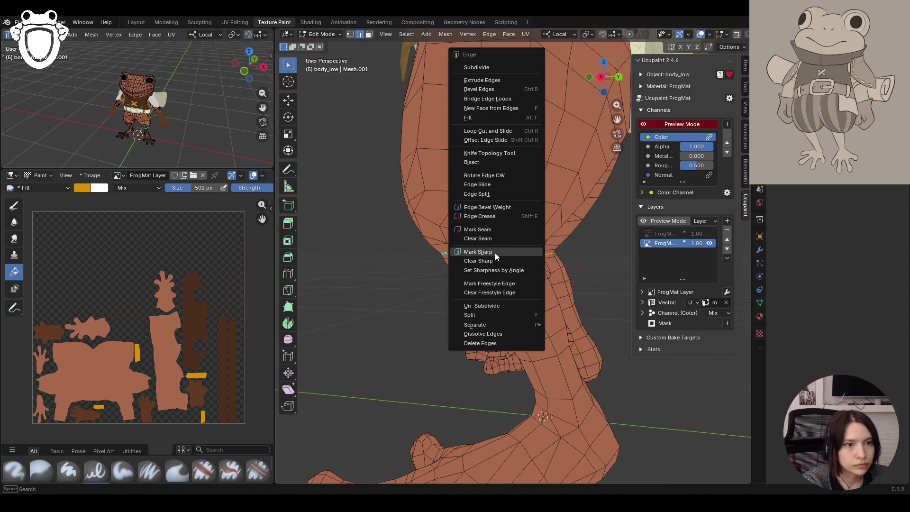
{"action": "left_click", "coordinate": [496, 256]}
Return the body_low mesh to Texture Paint mode
{"action": "mouse_move", "coordinate": [496, 258]}
{"action": "middle_mouse_down", "text": "shift"}
{"action": "mouse_move", "coordinate": [569, 285]}
{"action": "mouse_move", "coordinate": [746, 313]}
{"action": "middle_mouse_up", "text": "shift"}
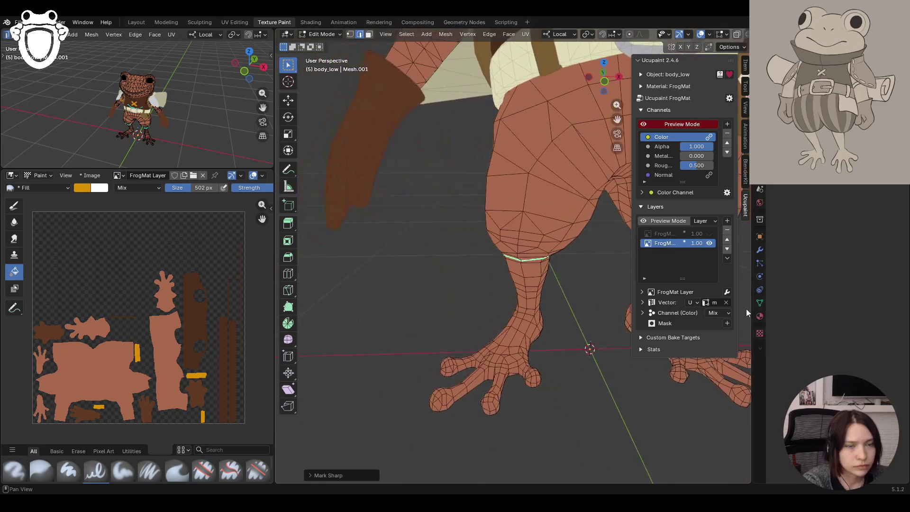
{"action": "scroll", "coordinate": [569, 308], "scroll_direction": "down", "scroll_amount": 5}
{"action": "middle_click_drag", "start_coordinate": [569, 309], "coordinate": [470, 304]}
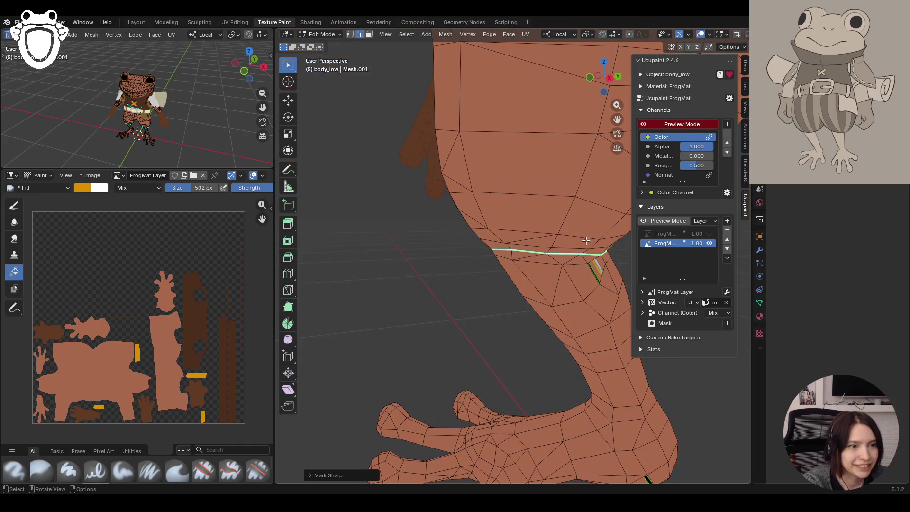
{"action": "left_click", "coordinate": [326, 36]}
{"action": "left_click", "coordinate": [321, 96]}
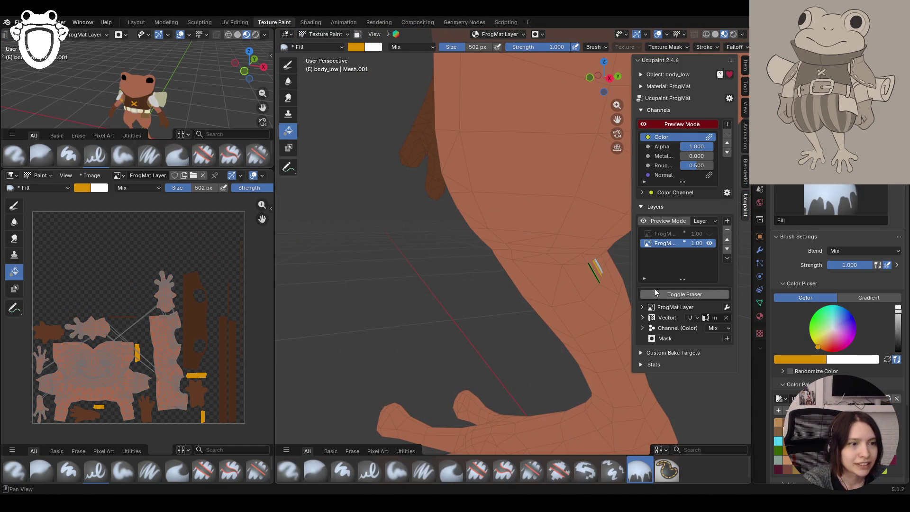
Sample the frog's brown skin colour and fill the stray yellow lines on the leg with it
{"action": "left_click", "coordinate": [313, 34]}
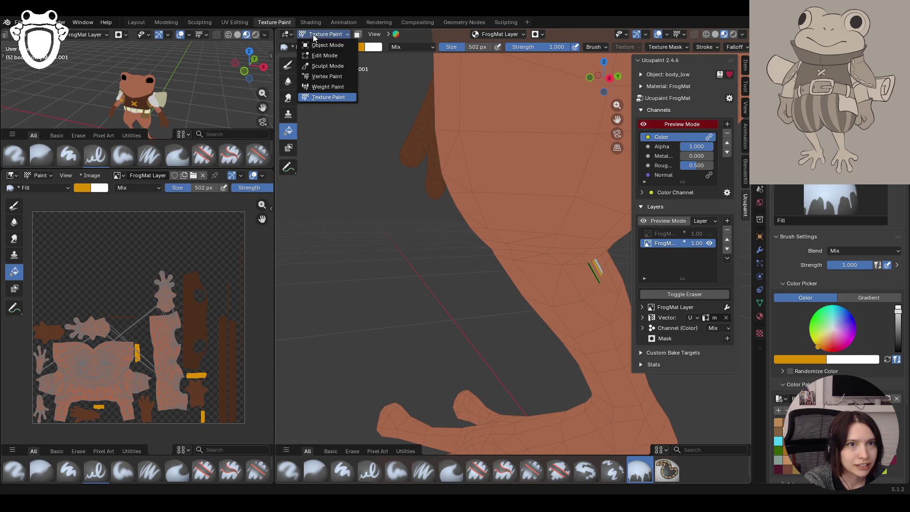
{"action": "left_click", "coordinate": [325, 44]}
{"action": "left_click", "coordinate": [306, 34]}
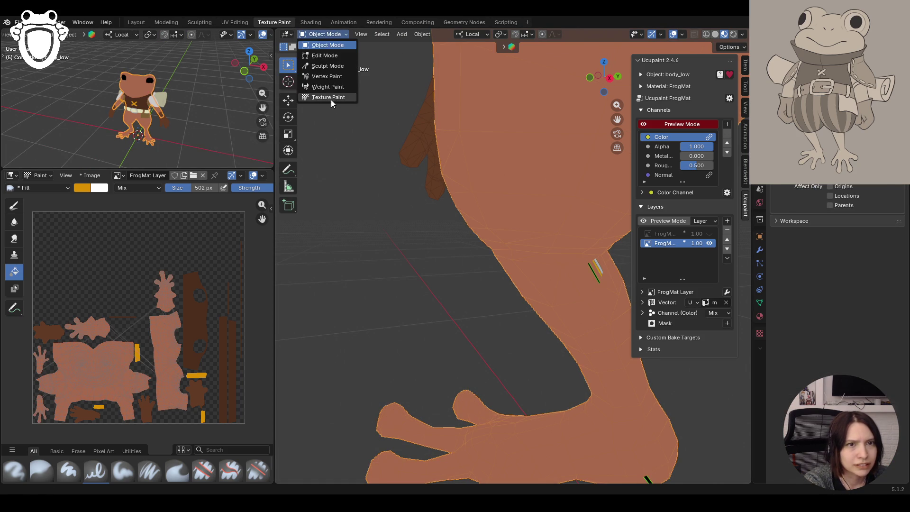
{"action": "left_click", "coordinate": [331, 97]}
{"action": "left_click", "coordinate": [791, 360]}
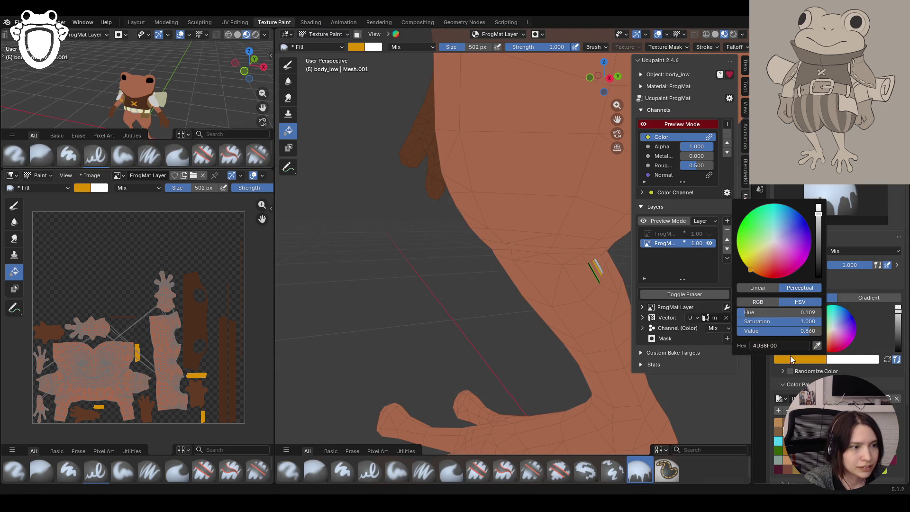
{"action": "left_click", "coordinate": [816, 346]}
{"action": "left_click", "coordinate": [674, 418]}
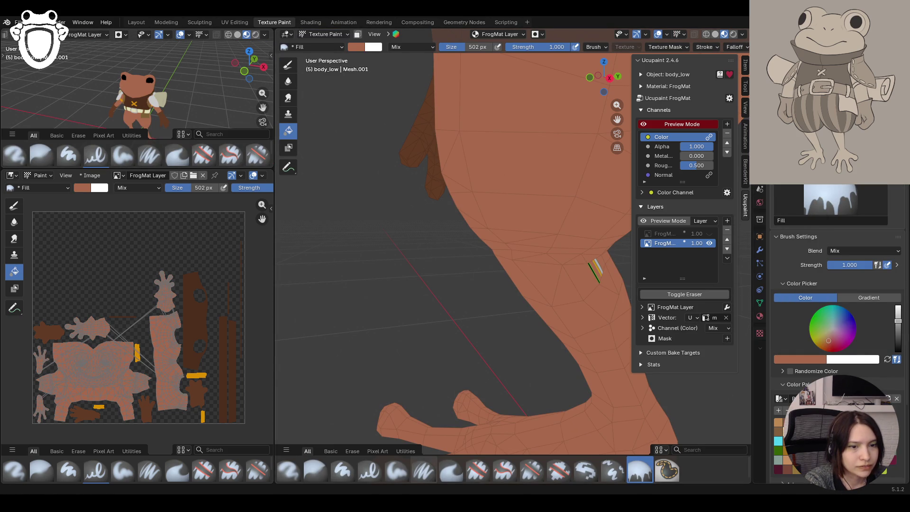
{"action": "left_click", "coordinate": [523, 261]}
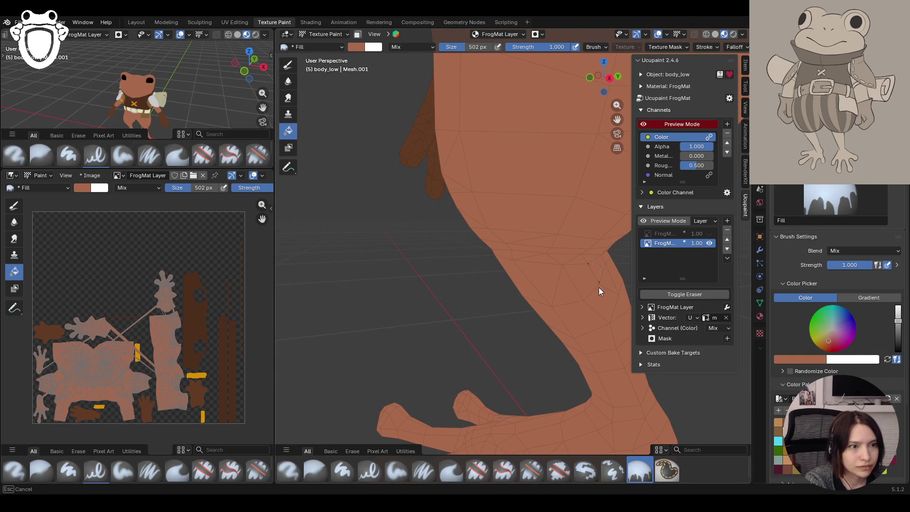
Switch to the Paint Hard Pressure brush and resize it to 135 px
{"action": "left_click", "coordinate": [397, 470]}
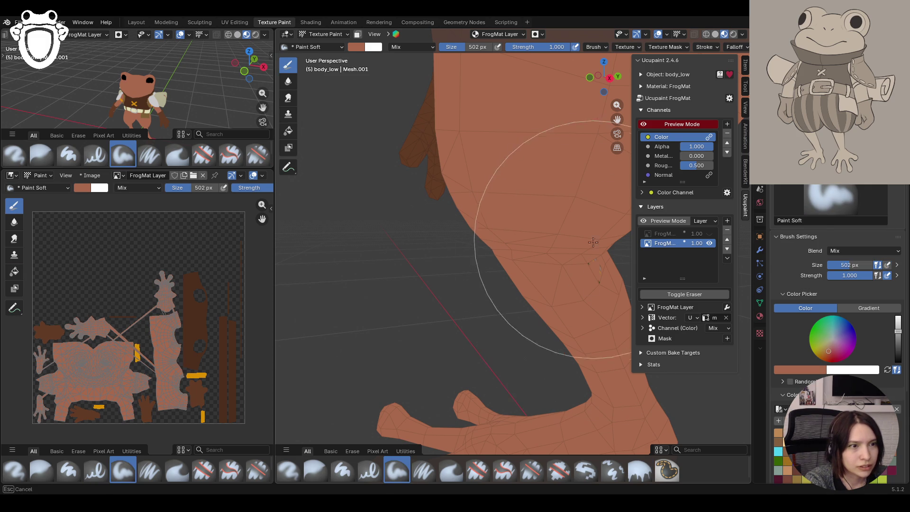
{"action": "left_click", "coordinate": [370, 469]}
{"action": "key", "text": "f"}
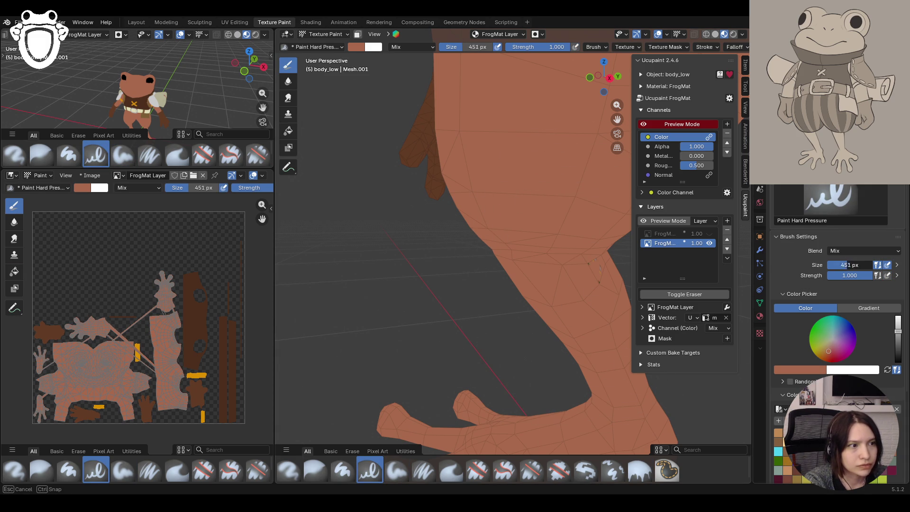
{"action": "left_click", "coordinate": [573, 289]}
{"action": "mouse_move", "coordinate": [573, 289]}
{"action": "middle_mouse_down"}
{"action": "mouse_move", "coordinate": [551, 296]}
{"action": "mouse_move", "coordinate": [458, 285]}
{"action": "mouse_move", "coordinate": [481, 298]}
{"action": "mouse_move", "coordinate": [532, 248]}
{"action": "middle_mouse_up"}
{"action": "mouse_move", "coordinate": [471, 274]}
{"action": "middle_mouse_down"}
{"action": "mouse_move", "coordinate": [574, 298]}
{"action": "mouse_move", "coordinate": [511, 294]}
{"action": "mouse_move", "coordinate": [417, 260]}
{"action": "middle_mouse_up"}
{"action": "mouse_move", "coordinate": [467, 275]}
{"action": "middle_mouse_down"}
{"action": "mouse_move", "coordinate": [531, 290]}
{"action": "mouse_move", "coordinate": [417, 321]}
{"action": "mouse_move", "coordinate": [519, 288]}
{"action": "mouse_move", "coordinate": [399, 403]}
{"action": "middle_mouse_up"}
{"action": "mouse_move", "coordinate": [424, 373]}
{"action": "middle_mouse_down"}
{"action": "mouse_move", "coordinate": [403, 360]}
{"action": "mouse_move", "coordinate": [350, 372]}
{"action": "mouse_move", "coordinate": [424, 287]}
{"action": "mouse_move", "coordinate": [498, 291]}
{"action": "mouse_move", "coordinate": [468, 221]}
{"action": "mouse_move", "coordinate": [498, 239]}
{"action": "mouse_move", "coordinate": [484, 260]}
{"action": "middle_mouse_up"}
{"action": "scroll", "coordinate": [77, 339], "scroll_direction": "up", "scroll_amount": 1}
{"action": "scroll", "coordinate": [77, 339], "scroll_direction": "up", "scroll_amount": 5}
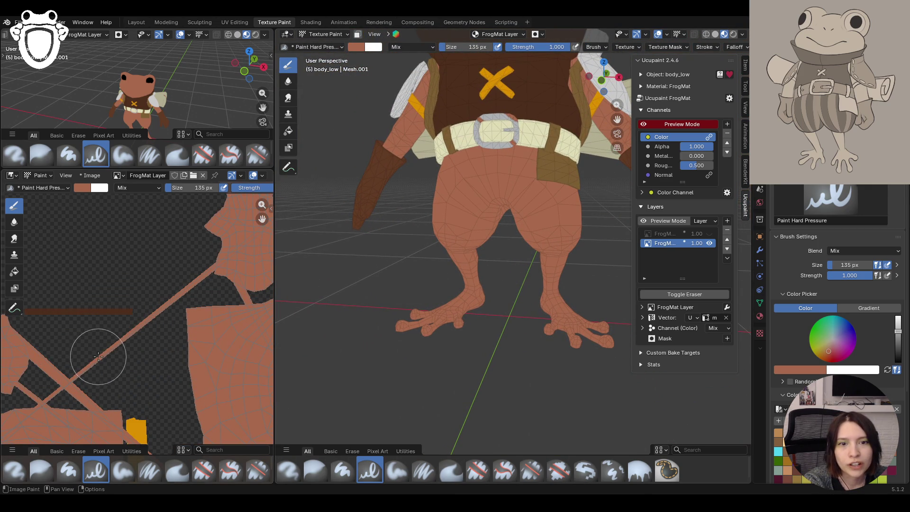
{"action": "mouse_move", "coordinate": [263, 220]}
{"action": "left_mouse_down"}
{"action": "mouse_move", "coordinate": [162, 416]}
{"action": "mouse_move", "coordinate": [97, 417]}
{"action": "left_mouse_up"}
{"action": "scroll", "coordinate": [121, 337], "scroll_direction": "down", "scroll_amount": 3}
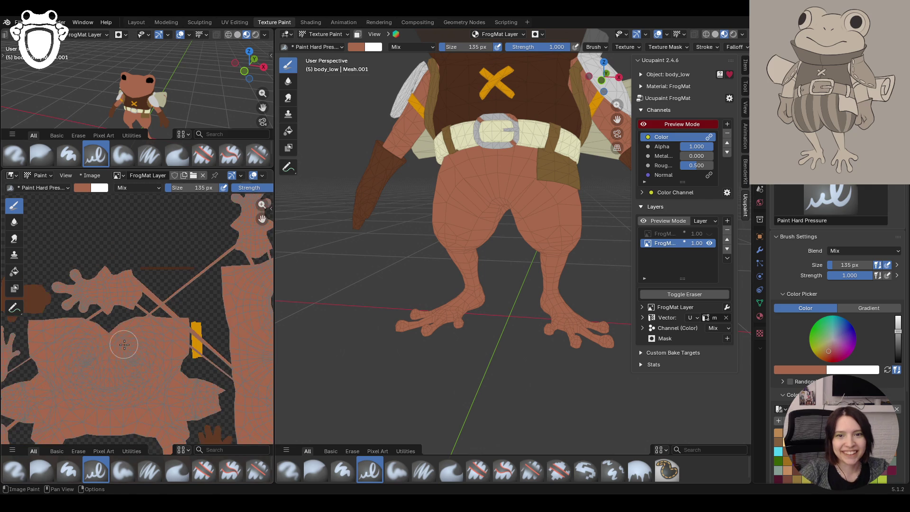
{"action": "mouse_move", "coordinate": [263, 219]}
{"action": "left_mouse_down"}
{"action": "mouse_move", "coordinate": [275, 303]}
{"action": "mouse_move", "coordinate": [265, 289]}
{"action": "left_mouse_up"}
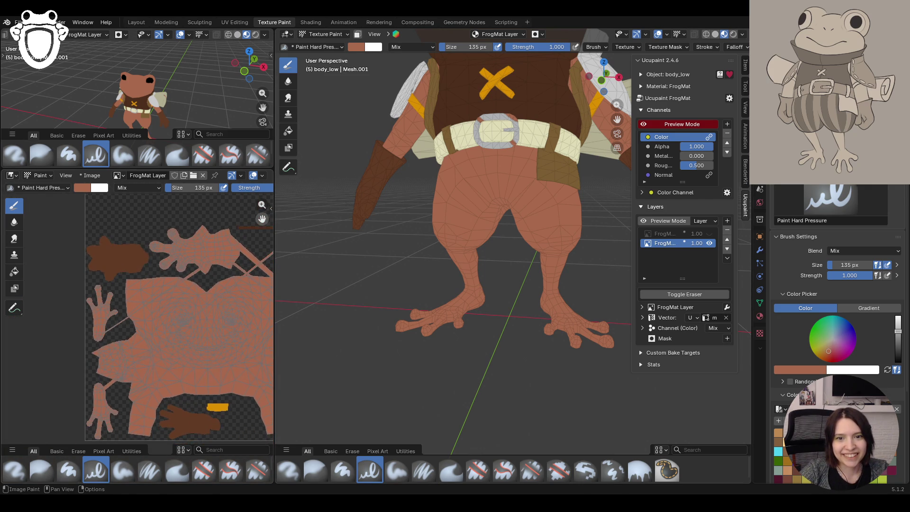
{"action": "scroll", "coordinate": [60, 350], "scroll_direction": "up", "scroll_amount": 4}
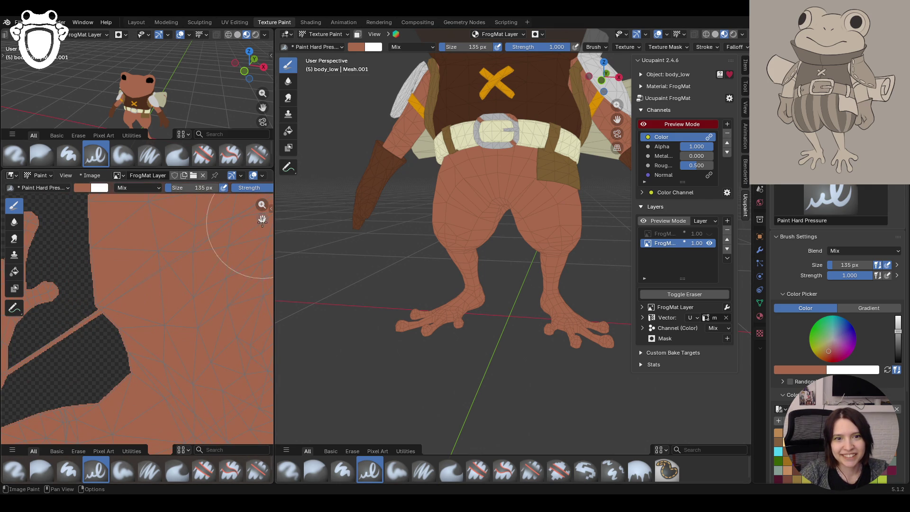
{"action": "left_click_drag", "start_coordinate": [262, 220], "coordinate": [351, 209]}
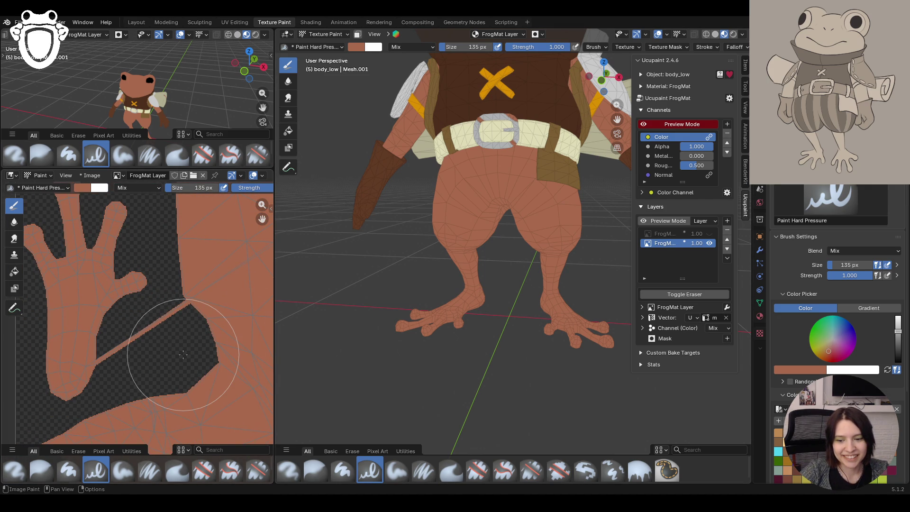
{"action": "scroll", "coordinate": [183, 354], "scroll_direction": "down", "scroll_amount": 5}
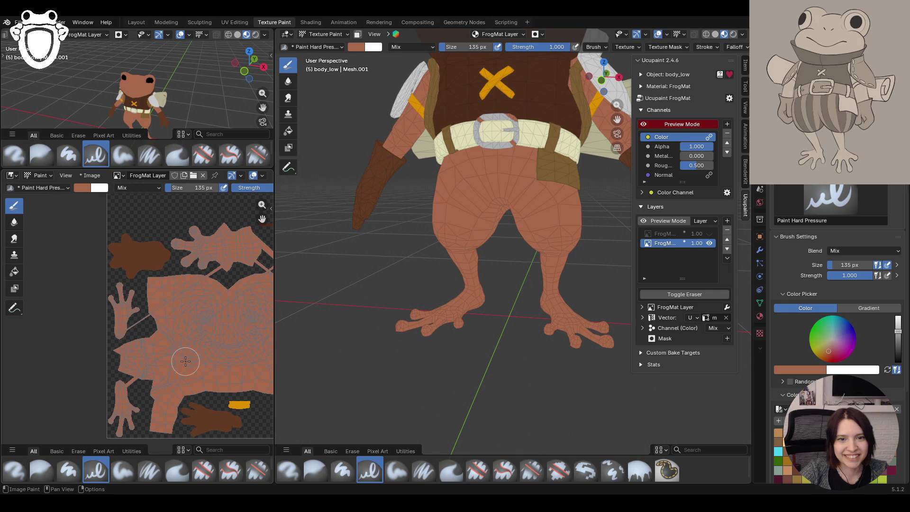
{"action": "scroll", "coordinate": [91, 300], "scroll_direction": "up", "scroll_amount": 4}
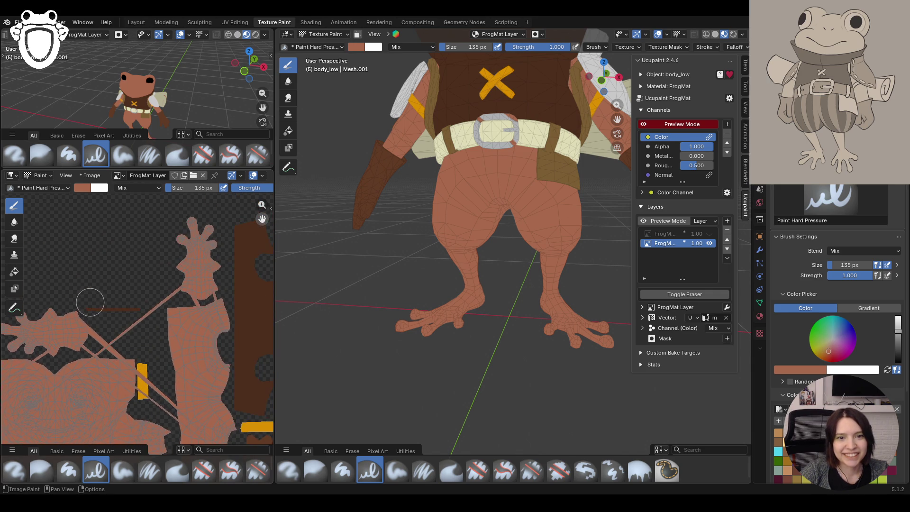
{"action": "scroll", "coordinate": [248, 228], "scroll_direction": "down", "scroll_amount": 3}
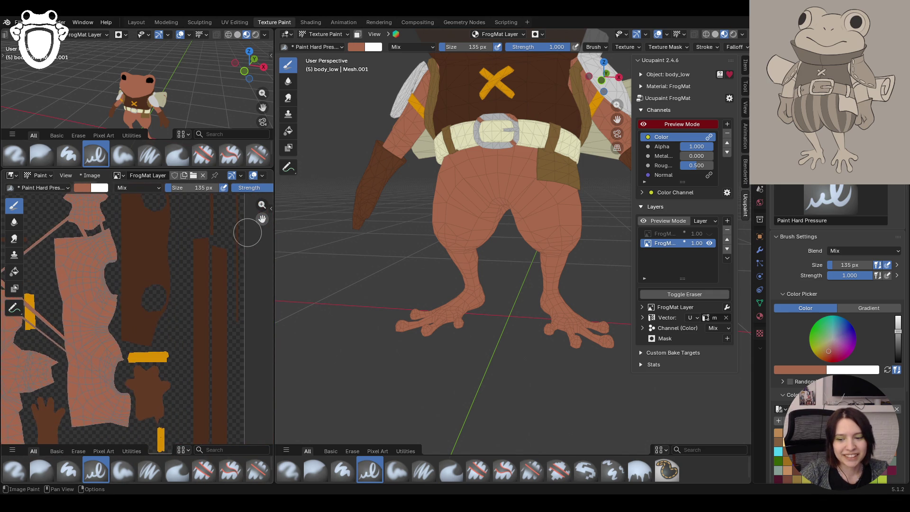
{"action": "scroll", "coordinate": [253, 233], "scroll_direction": "left", "scroll_amount": 8}
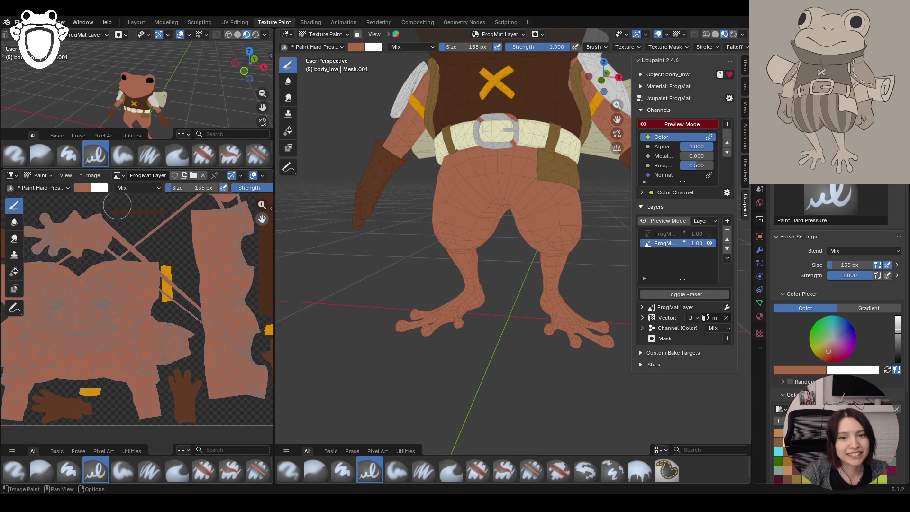
{"action": "scroll", "coordinate": [209, 225], "scroll_direction": "right", "scroll_amount": 2}
{"action": "scroll", "coordinate": [477, 214], "scroll_direction": "down", "scroll_amount": 5}
{"action": "scroll", "coordinate": [478, 214], "scroll_direction": "up", "scroll_amount": 1}
{"action": "mouse_move", "coordinate": [617, 119]}
{"action": "left_mouse_down"}
{"action": "mouse_move", "coordinate": [611, 113]}
{"action": "mouse_move", "coordinate": [593, 149]}
{"action": "left_mouse_up"}
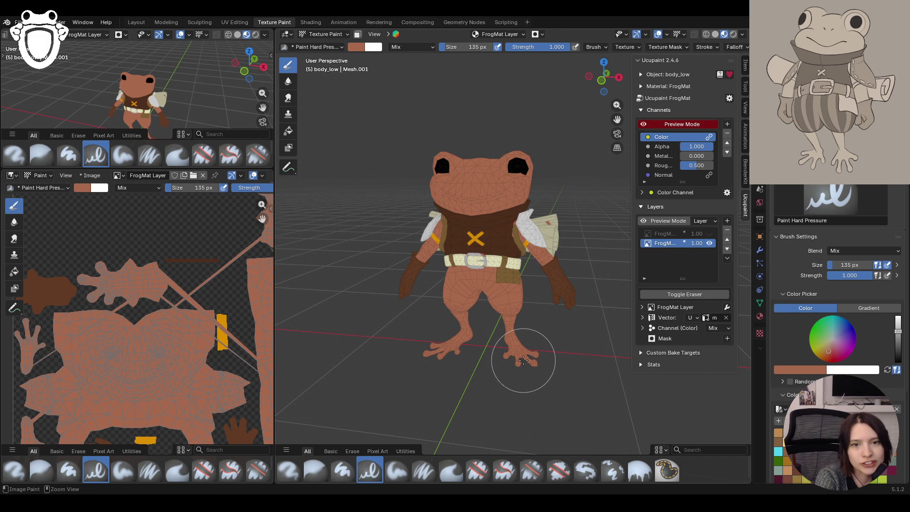
Check the wireframe in Edit Mode, then quit without saving and reopen the earlier green-skinned frog file
{"action": "key", "text": "Tab"}
{"action": "key", "text": "Tab"}
{"action": "key", "text": "Tab"}
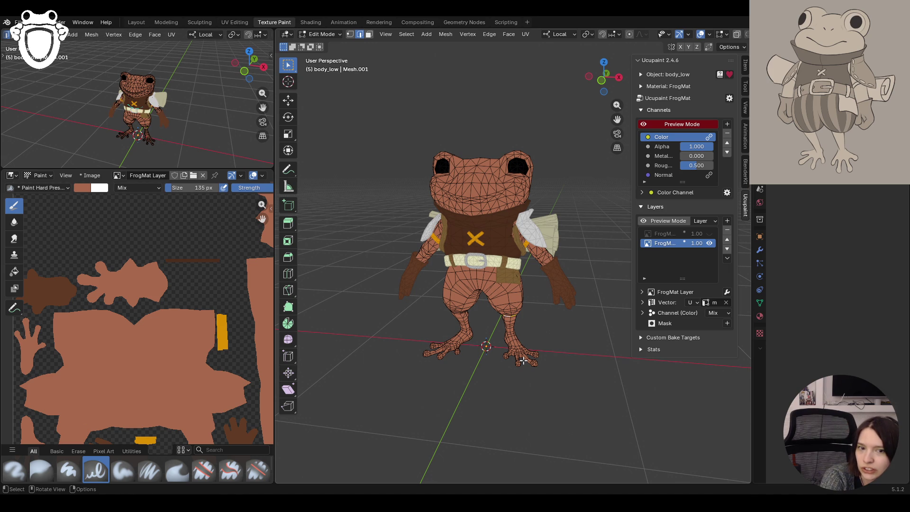
{"action": "mouse_move", "coordinate": [523, 360]}
{"action": "middle_mouse_down"}
{"action": "mouse_move", "coordinate": [464, 360]}
{"action": "mouse_move", "coordinate": [534, 359]}
{"action": "middle_mouse_up"}
{"action": "scroll", "coordinate": [534, 359], "scroll_direction": "up", "scroll_amount": 2}
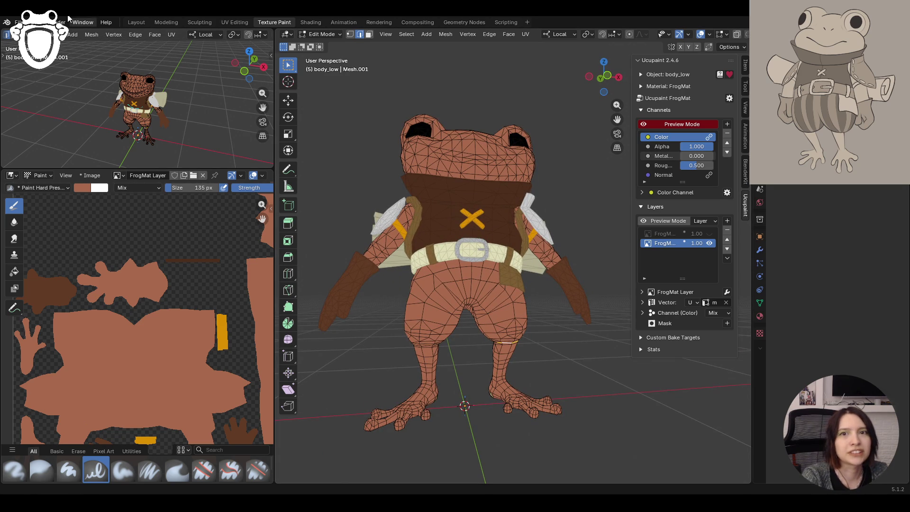
{"action": "left_click", "coordinate": [19, 22]}
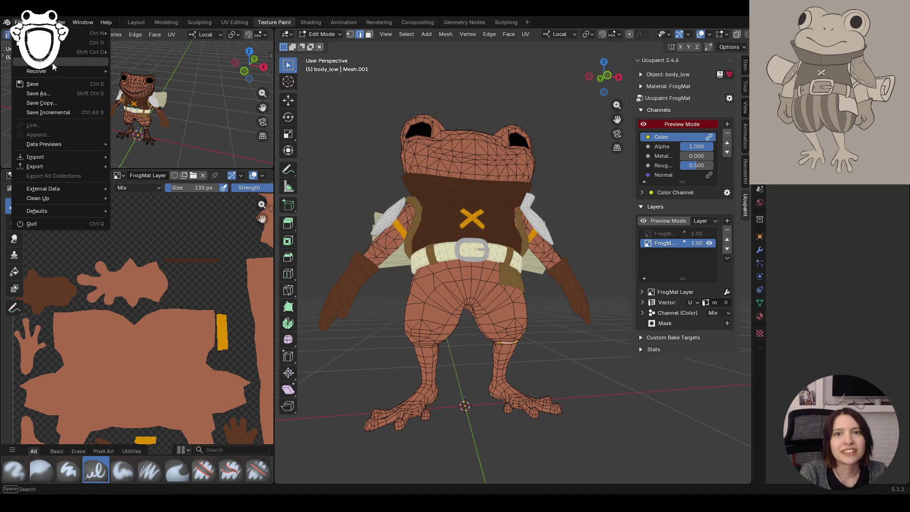
{"action": "key", "text": "ctrl+q"}
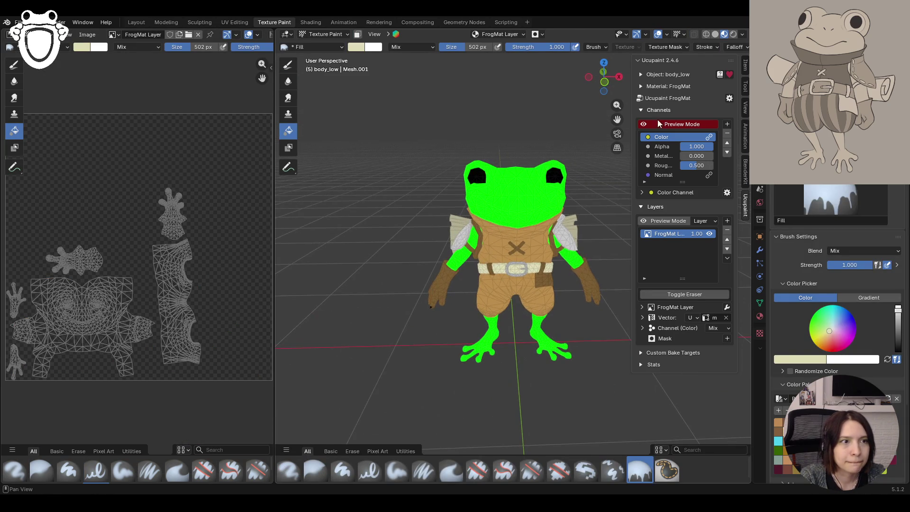
{"action": "left_click_drag", "start_coordinate": [617, 119], "coordinate": [577, 121]}
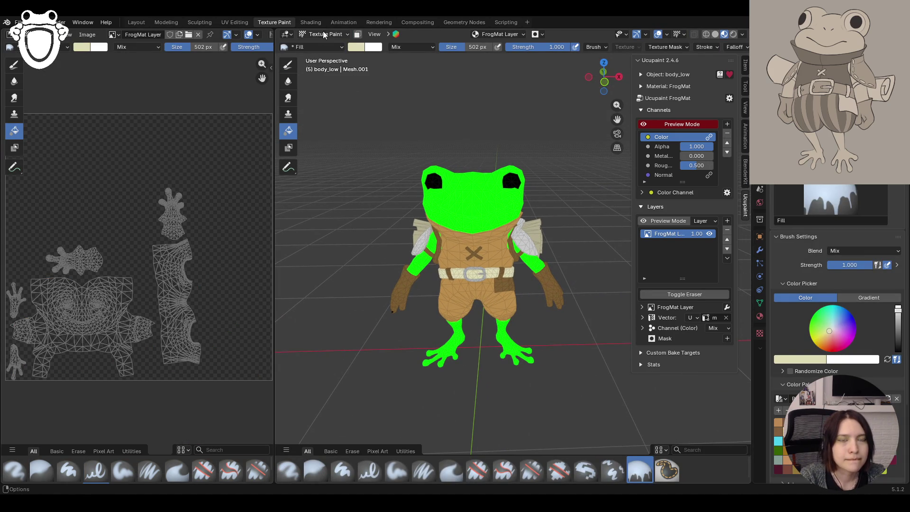
{"action": "middle_click_drag", "start_coordinate": [480, 332], "coordinate": [484, 311]}
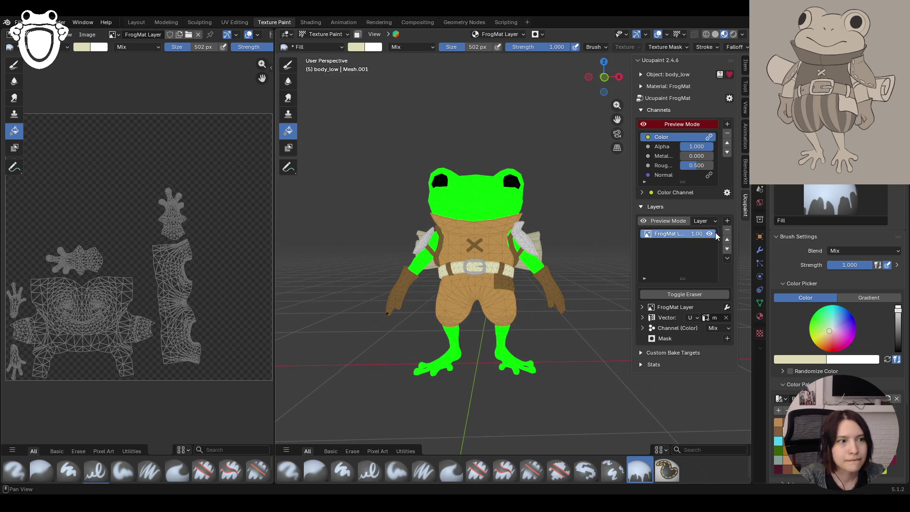
Add a new Ucupaint image layer at 2048 resolution with Cubic interpolation and make it active
{"action": "left_click", "coordinate": [728, 222]}
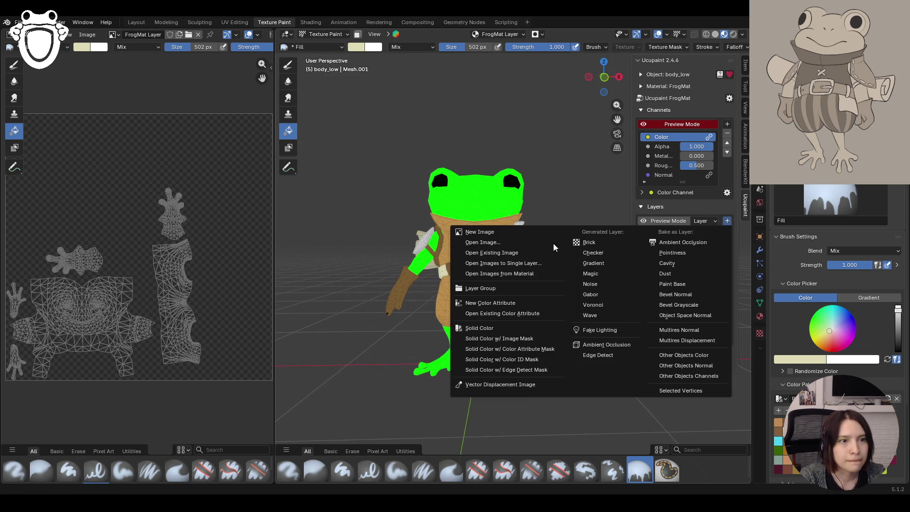
{"action": "left_click", "coordinate": [519, 235]}
{"action": "left_click", "coordinate": [569, 270]}
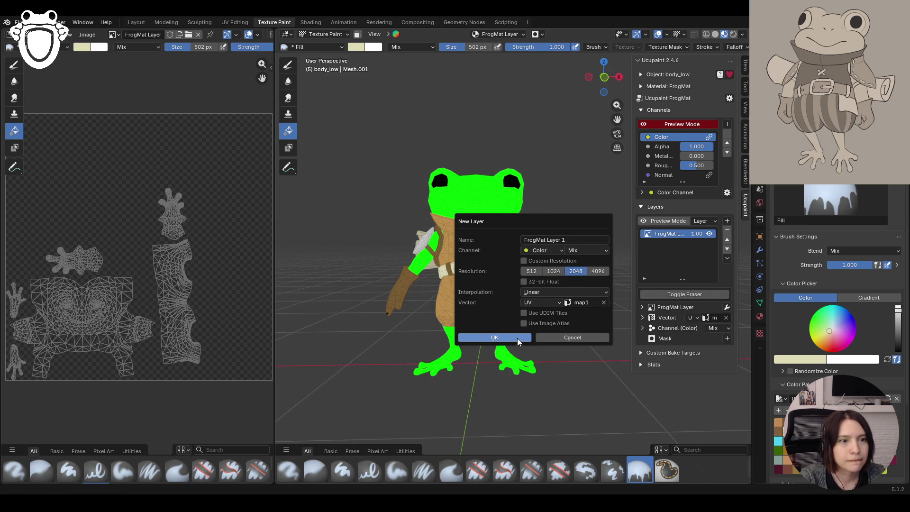
{"action": "left_click", "coordinate": [554, 293]}
{"action": "left_click", "coordinate": [542, 337]}
{"action": "left_click", "coordinate": [512, 337]}
{"action": "mouse_move", "coordinate": [522, 334]}
{"action": "middle_mouse_down"}
{"action": "mouse_move", "coordinate": [579, 318]}
{"action": "mouse_move", "coordinate": [544, 331]}
{"action": "mouse_move", "coordinate": [569, 313]}
{"action": "middle_mouse_up"}
{"action": "left_click", "coordinate": [668, 243]}
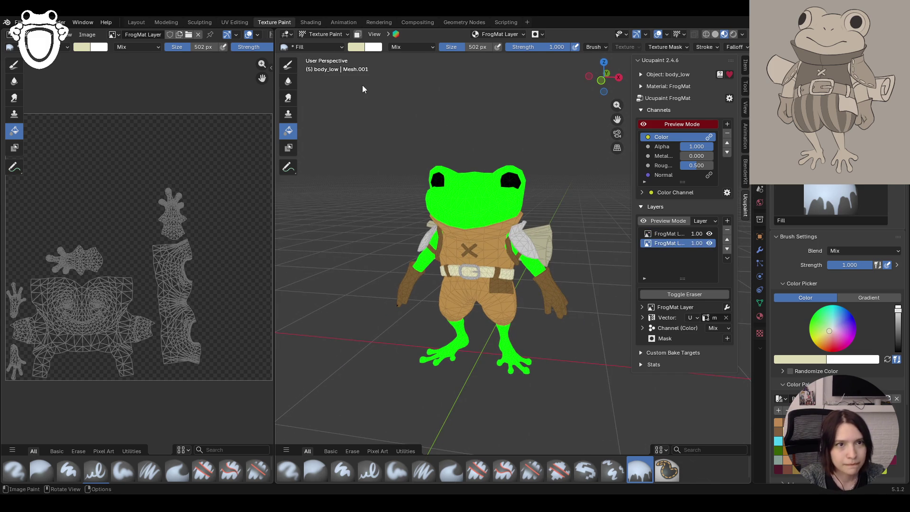
Toggle to Object Mode and back to Texture Paint
{"action": "left_click", "coordinate": [327, 34]}
{"action": "left_click", "coordinate": [323, 41]}
{"action": "left_click", "coordinate": [325, 34]}
{"action": "left_click", "coordinate": [329, 98]}
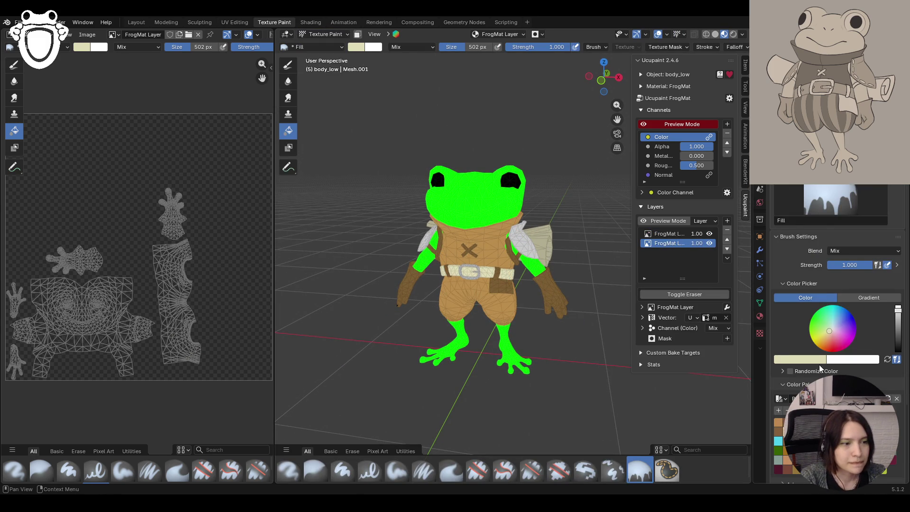
Fill the frog's skin on the lower layer with orange-red, then refill it orange-brown
{"action": "left_click_drag", "start_coordinate": [824, 348], "coordinate": [828, 343]}
{"action": "left_click_drag", "start_coordinate": [898, 309], "coordinate": [898, 319]}
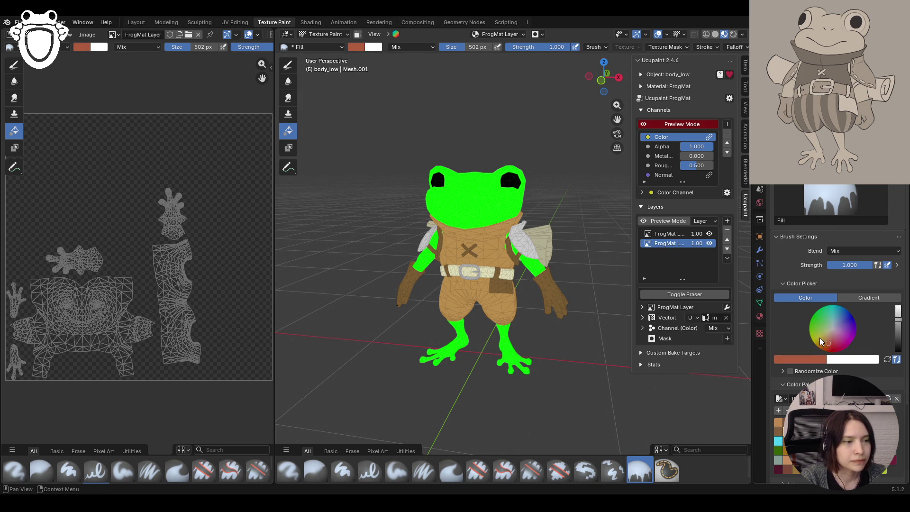
{"action": "left_click", "coordinate": [485, 213]}
{"action": "mouse_move", "coordinate": [484, 224]}
{"action": "middle_mouse_down"}
{"action": "mouse_move", "coordinate": [502, 229]}
{"action": "mouse_move", "coordinate": [493, 227]}
{"action": "middle_mouse_up"}
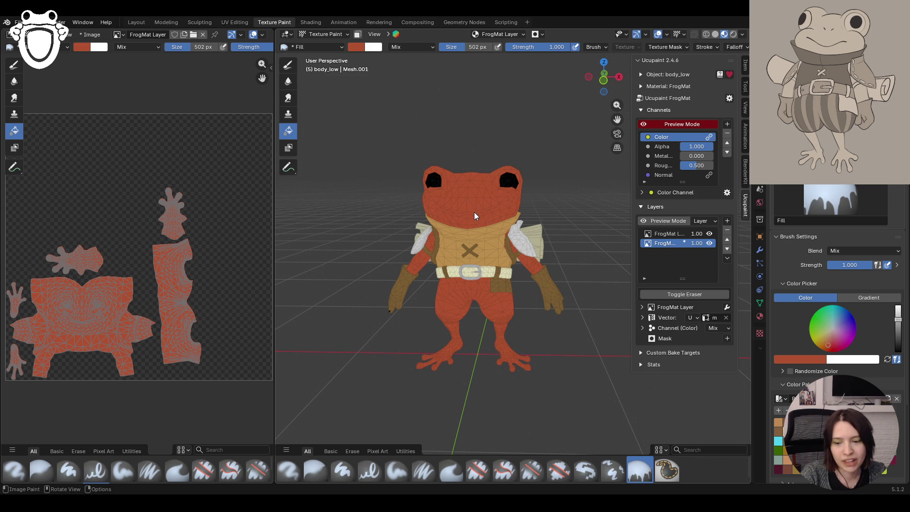
{"action": "mouse_move", "coordinate": [459, 236]}
{"action": "middle_mouse_down"}
{"action": "mouse_move", "coordinate": [509, 248]}
{"action": "mouse_move", "coordinate": [433, 264]}
{"action": "mouse_move", "coordinate": [463, 204]}
{"action": "mouse_move", "coordinate": [490, 211]}
{"action": "middle_mouse_up"}
{"action": "left_click_drag", "start_coordinate": [828, 345], "coordinate": [827, 343]}
{"action": "left_click", "coordinate": [488, 199]}
{"action": "middle_click_drag", "start_coordinate": [489, 199], "coordinate": [502, 199]}
Fill FrogMat Layer 1 with solid yellow and toggle its visibility to compare
{"action": "left_click", "coordinate": [666, 234]}
{"action": "mouse_move", "coordinate": [826, 337]}
{"action": "left_mouse_down"}
{"action": "mouse_move", "coordinate": [818, 330]}
{"action": "mouse_move", "coordinate": [819, 342]}
{"action": "left_mouse_up"}
{"action": "left_click", "coordinate": [591, 258]}
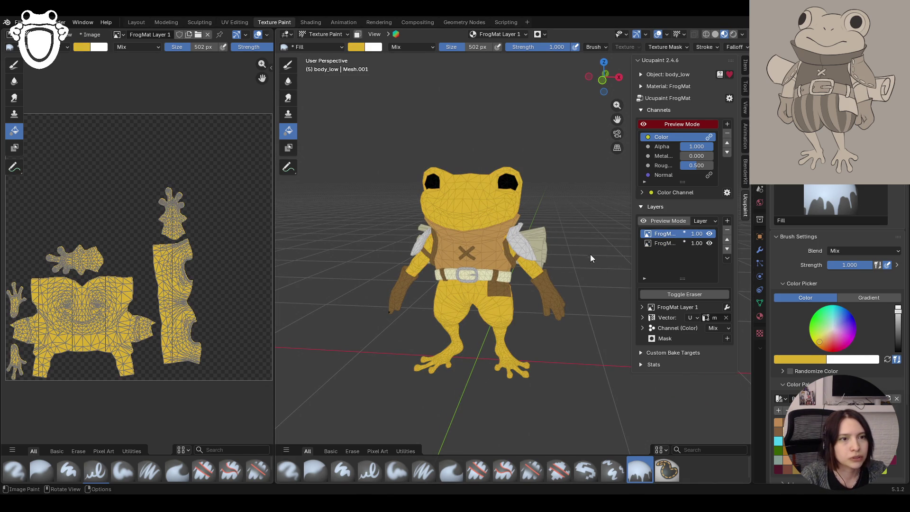
{"action": "mouse_move", "coordinate": [591, 258]}
{"action": "middle_mouse_down"}
{"action": "mouse_move", "coordinate": [530, 276]}
{"action": "mouse_move", "coordinate": [467, 214]}
{"action": "middle_mouse_up"}
{"action": "left_click_drag", "start_coordinate": [820, 342], "coordinate": [820, 342]}
{"action": "mouse_move", "coordinate": [442, 227]}
{"action": "middle_mouse_down"}
{"action": "mouse_move", "coordinate": [423, 249]}
{"action": "mouse_move", "coordinate": [406, 252]}
{"action": "middle_mouse_up"}
{"action": "left_click", "coordinate": [709, 234]}
{"action": "left_click", "coordinate": [709, 233]}
{"action": "mouse_move", "coordinate": [442, 246]}
{"action": "middle_mouse_down"}
{"action": "mouse_move", "coordinate": [491, 236]}
{"action": "mouse_move", "coordinate": [453, 238]}
{"action": "mouse_move", "coordinate": [441, 218]}
{"action": "middle_mouse_up"}
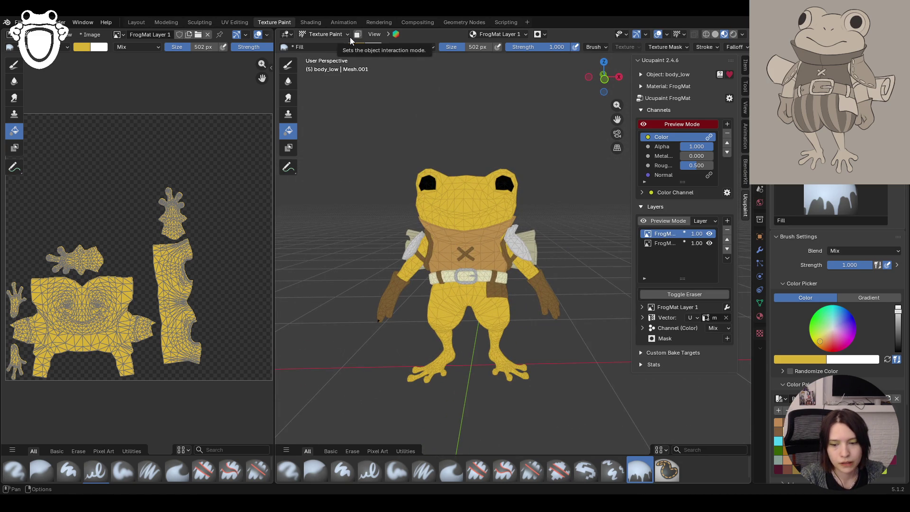
{"action": "left_click", "coordinate": [350, 33]}
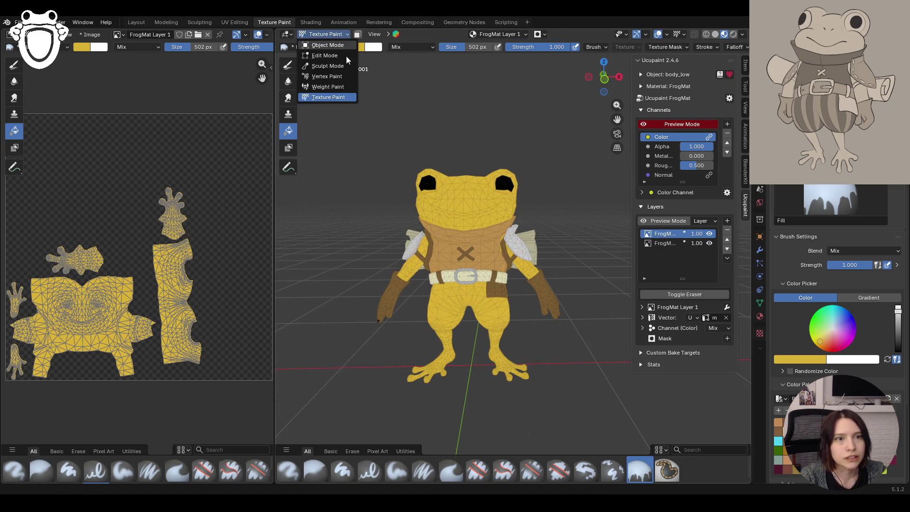
Switch to Object Mode and resume Texture Paint on the body_armor_low mesh
{"action": "left_click", "coordinate": [340, 46]}
{"action": "left_click", "coordinate": [331, 34]}
{"action": "left_click", "coordinate": [326, 95]}
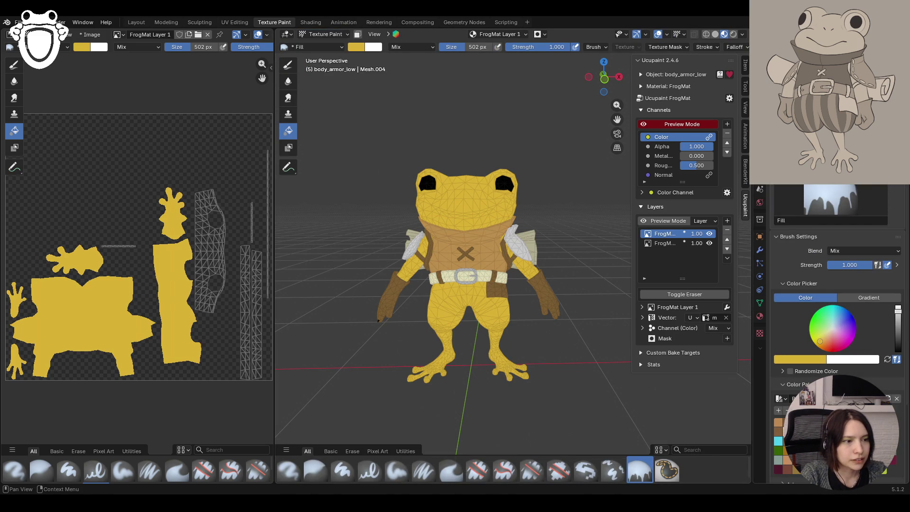
Fill the frog's vest dark red, then refill it green on the top layer
{"action": "left_click_drag", "start_coordinate": [841, 344], "coordinate": [829, 348]}
{"action": "left_click_drag", "start_coordinate": [898, 309], "coordinate": [898, 331]}
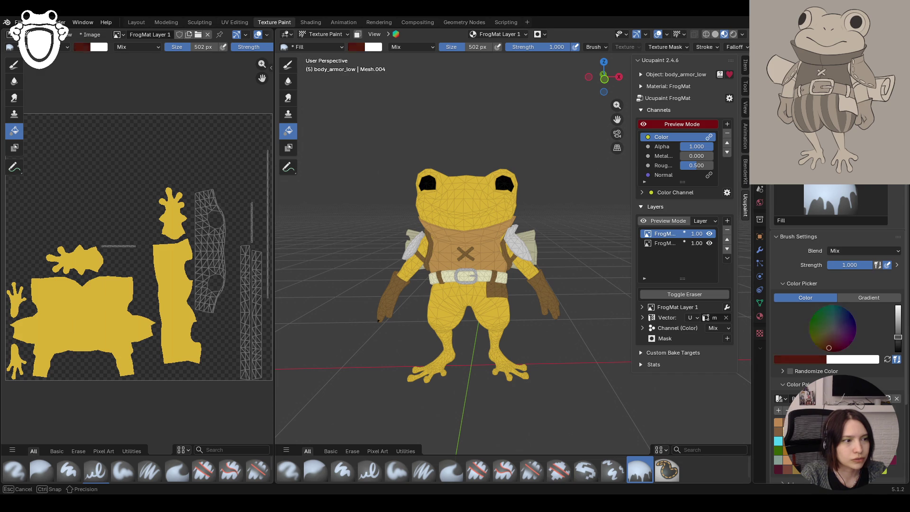
{"action": "left_click", "coordinate": [502, 250]}
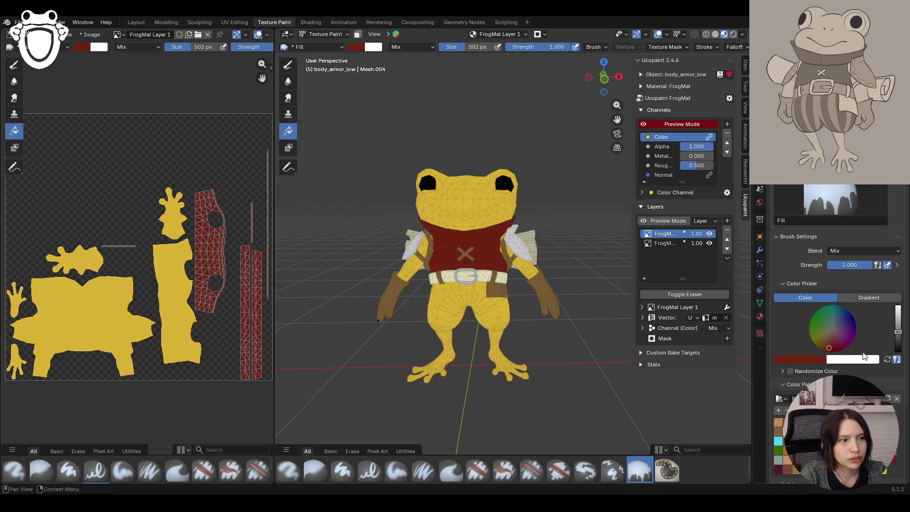
{"action": "left_click_drag", "start_coordinate": [827, 341], "coordinate": [828, 314]}
{"action": "left_click", "coordinate": [488, 242]}
{"action": "middle_click_drag", "start_coordinate": [488, 242], "coordinate": [607, 303]}
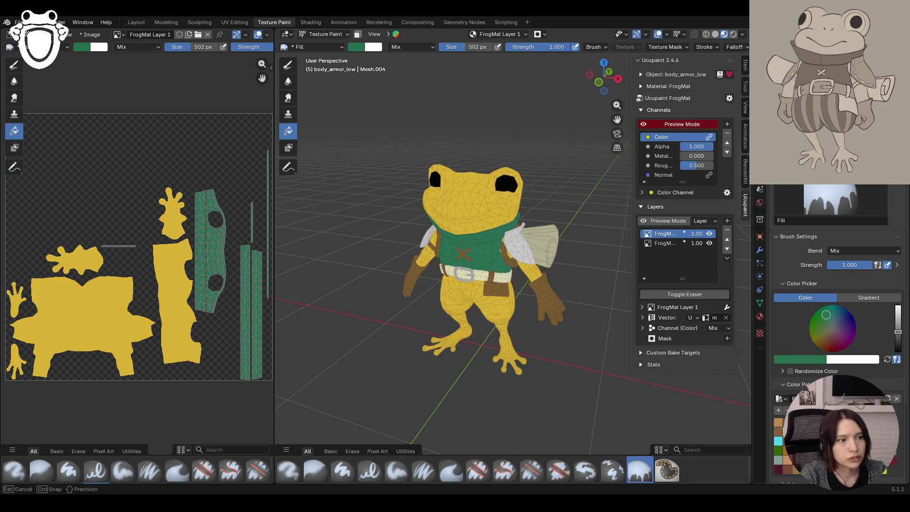
{"action": "left_click", "coordinate": [478, 255]}
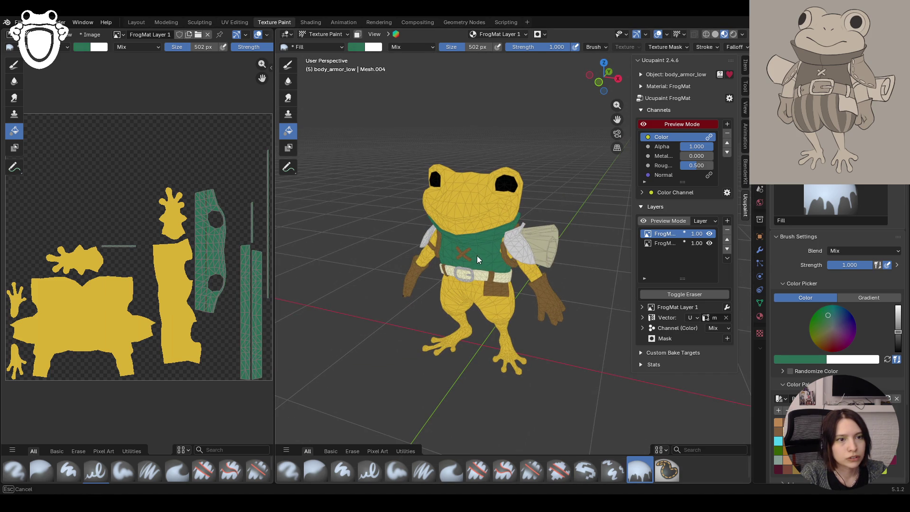
Hide the yellow top layer, fill the vest dark reddish-brown on the skin layer, and save frog_rig.blend
{"action": "left_click", "coordinate": [676, 244]}
{"action": "left_click", "coordinate": [709, 234]}
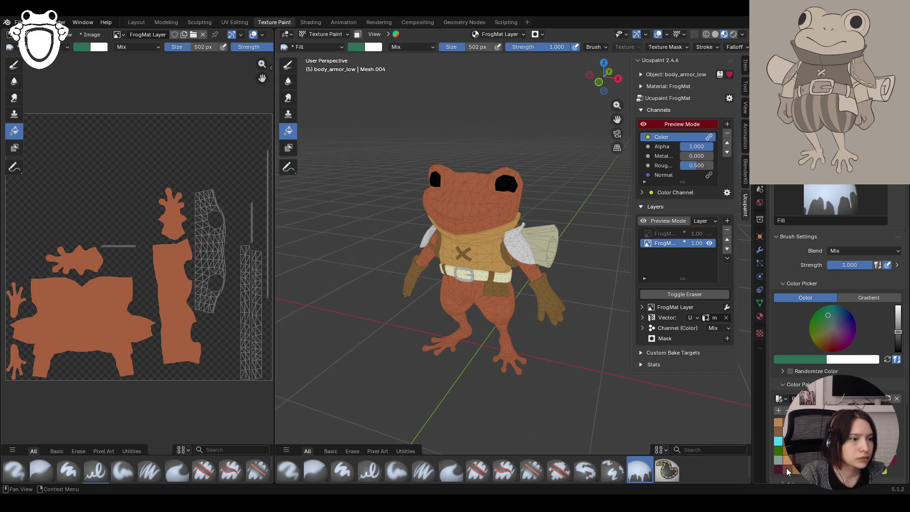
{"action": "left_click_drag", "start_coordinate": [829, 315], "coordinate": [830, 341]}
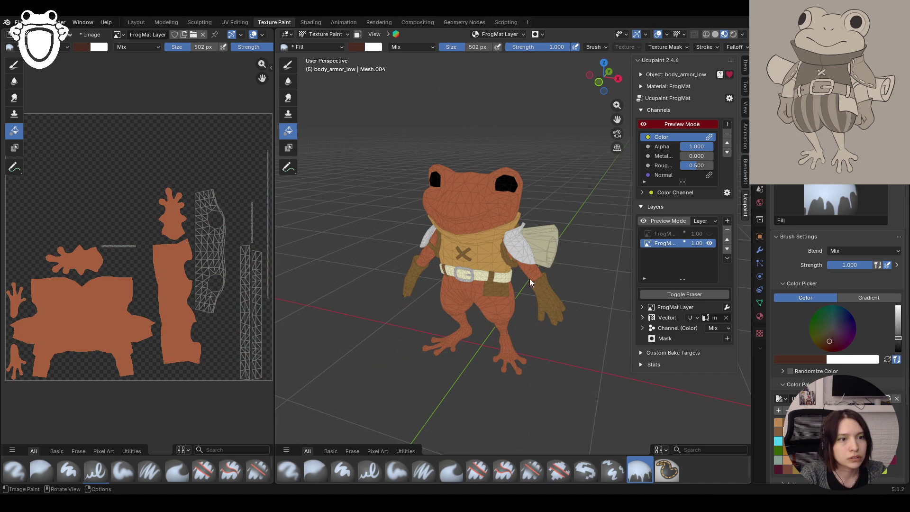
{"action": "left_click_drag", "start_coordinate": [898, 331], "coordinate": [898, 343]}
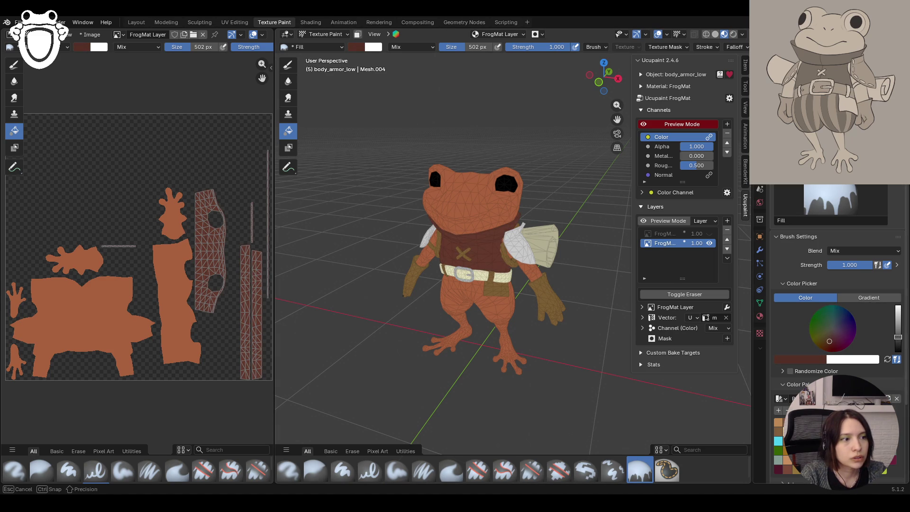
{"action": "mouse_move", "coordinate": [539, 256]}
{"action": "middle_mouse_down"}
{"action": "mouse_move", "coordinate": [460, 275]}
{"action": "mouse_move", "coordinate": [523, 266]}
{"action": "mouse_move", "coordinate": [417, 268]}
{"action": "middle_mouse_up"}
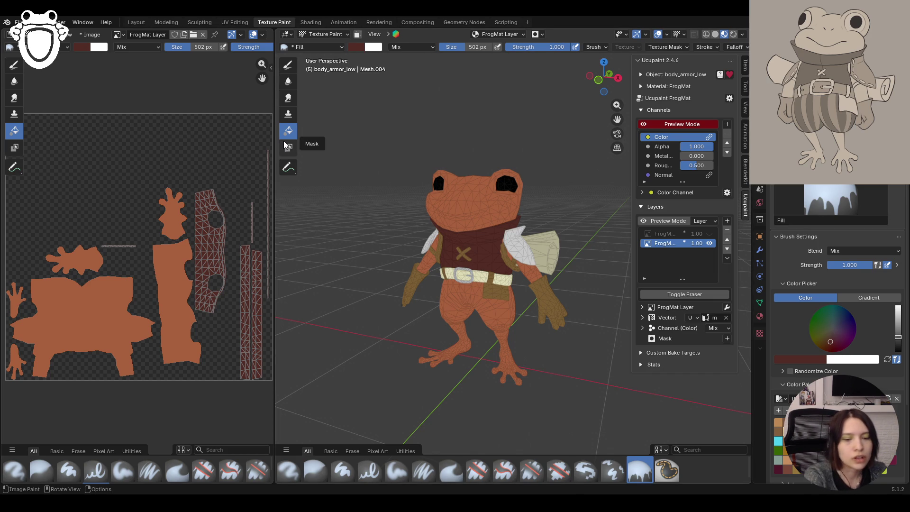
{"action": "key", "text": "ctrl+s"}
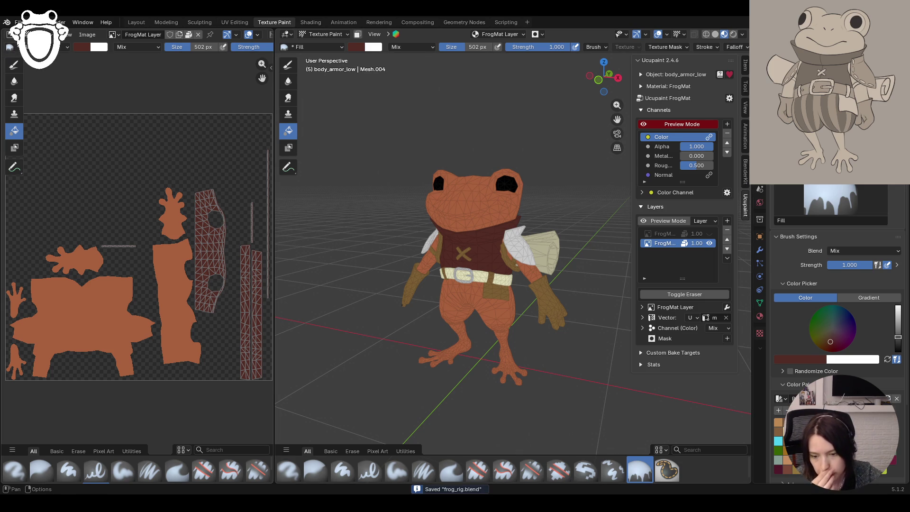
{"action": "left_click", "coordinate": [35, 23]}
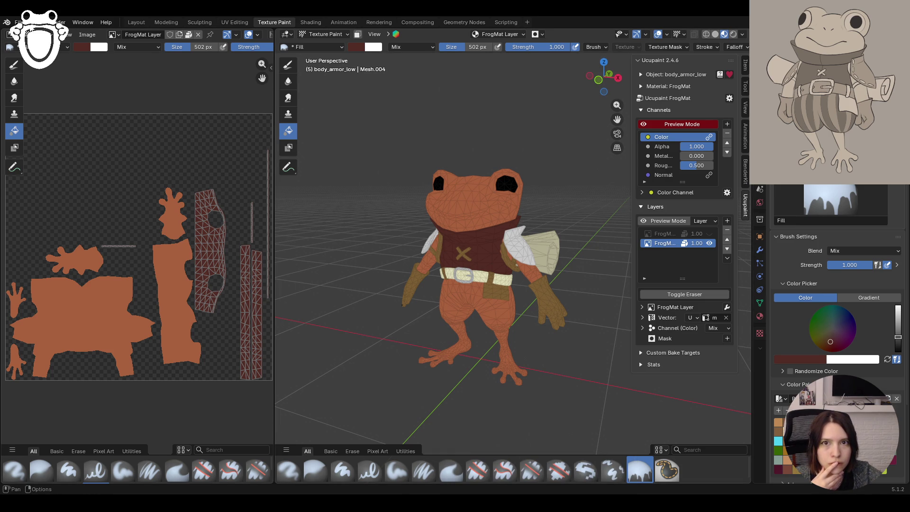
{"action": "left_click", "coordinate": [43, 34]}
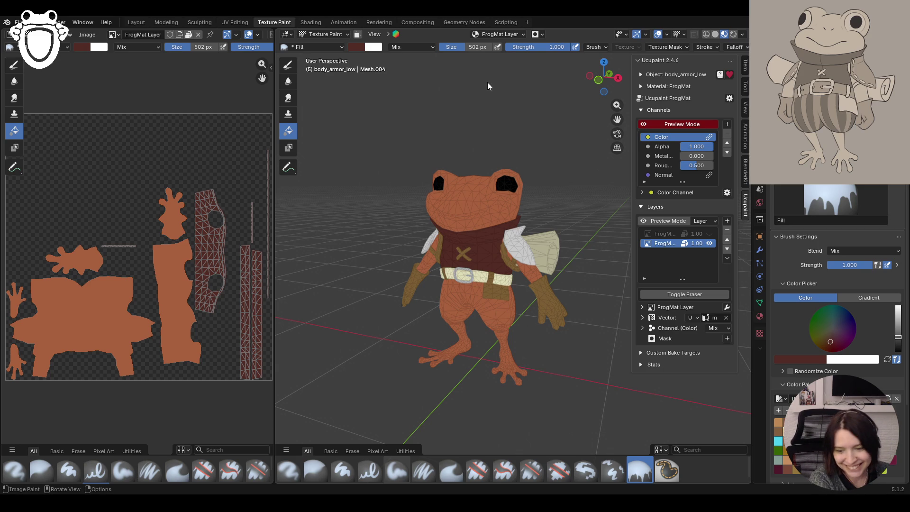
{"action": "mouse_move", "coordinate": [476, 280]}
{"action": "middle_mouse_down"}
{"action": "mouse_move", "coordinate": [476, 303]}
{"action": "mouse_move", "coordinate": [488, 305]}
{"action": "mouse_move", "coordinate": [437, 270]}
{"action": "mouse_move", "coordinate": [438, 257]}
{"action": "mouse_move", "coordinate": [429, 273]}
{"action": "mouse_move", "coordinate": [439, 237]}
{"action": "mouse_move", "coordinate": [419, 257]}
{"action": "mouse_move", "coordinate": [459, 250]}
{"action": "mouse_move", "coordinate": [391, 254]}
{"action": "mouse_move", "coordinate": [412, 254]}
{"action": "middle_mouse_up"}
Switch to Object Mode, select the body_low mesh and enter Edit Mode
{"action": "left_click", "coordinate": [325, 35]}
{"action": "left_click", "coordinate": [329, 43]}
{"action": "left_click", "coordinate": [486, 261]}
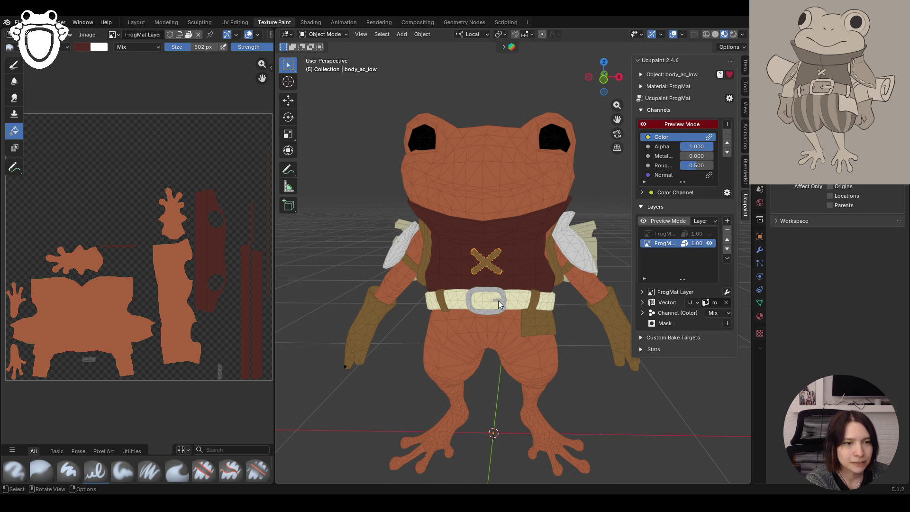
{"action": "left_click", "coordinate": [467, 336]}
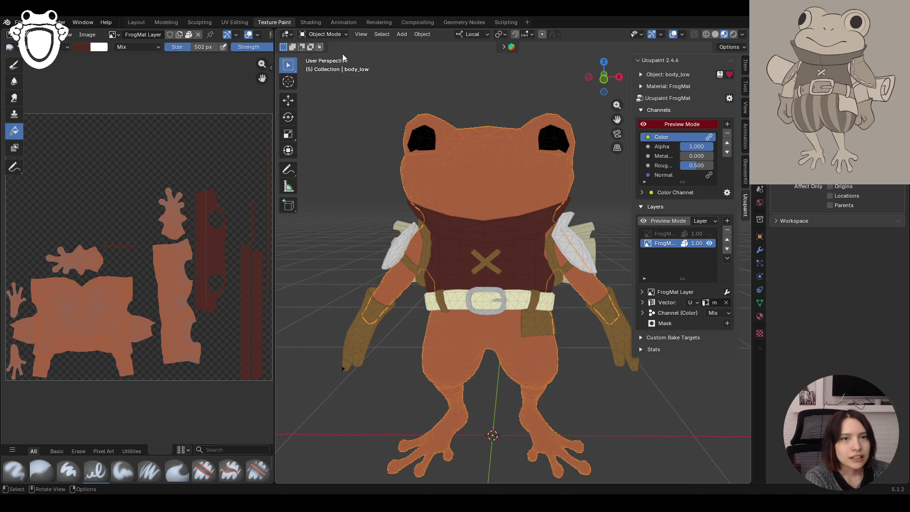
{"action": "left_click", "coordinate": [326, 34]}
{"action": "left_click", "coordinate": [325, 52]}
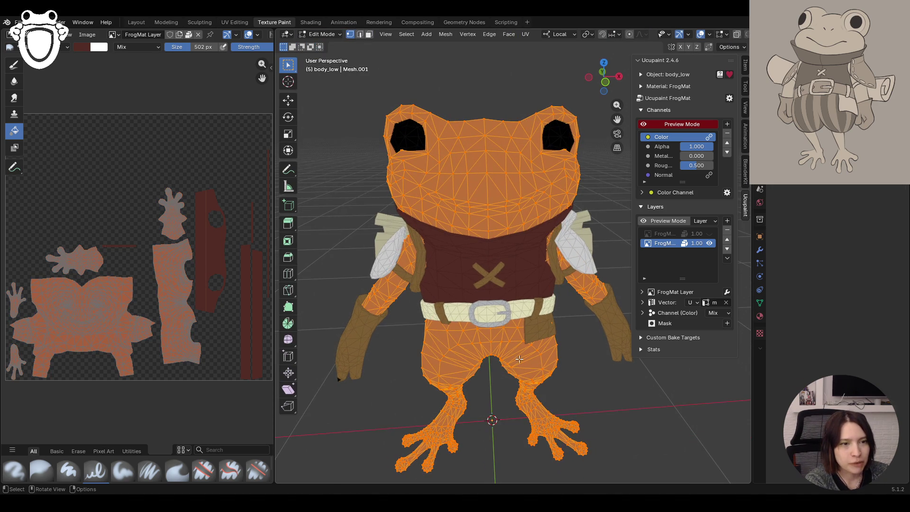
In face select, pick faces near the belt and frame the view on them
{"action": "left_click", "coordinate": [369, 34]}
{"action": "left_click", "coordinate": [465, 340]}
{"action": "key", "text": "KP_Decimal"}
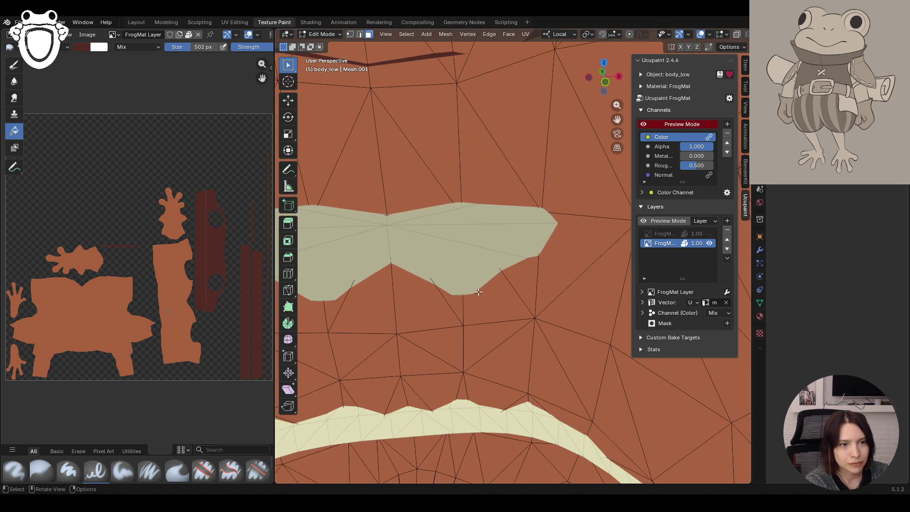
{"action": "left_click", "coordinate": [482, 316]}
In edge select, pick the chain of edges running around the body at the belt
{"action": "left_click", "coordinate": [360, 34]}
{"action": "left_click", "coordinate": [484, 323], "text": "alt"}
{"action": "left_click", "coordinate": [440, 328], "text": "shift"}
{"action": "left_click", "coordinate": [550, 324], "text": "shift"}
{"action": "left_click", "coordinate": [502, 322], "text": "shift"}
{"action": "left_click", "coordinate": [369, 332], "text": "shift"}
Inspect the belt edge chain from several angles and deselect a wrongly chosen edge
{"action": "middle_click_drag", "start_coordinate": [369, 330], "coordinate": [595, 283]}
{"action": "mouse_move", "coordinate": [622, 116]}
{"action": "middle_mouse_down"}
{"action": "mouse_move", "coordinate": [545, 190]}
{"action": "mouse_move", "coordinate": [467, 242]}
{"action": "middle_mouse_up"}
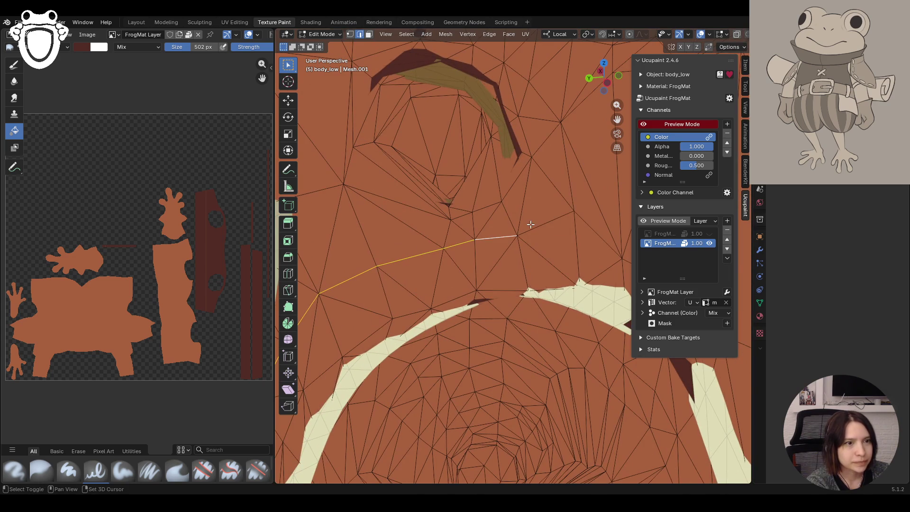
{"action": "scroll", "coordinate": [586, 222], "scroll_direction": "up", "scroll_amount": 5}
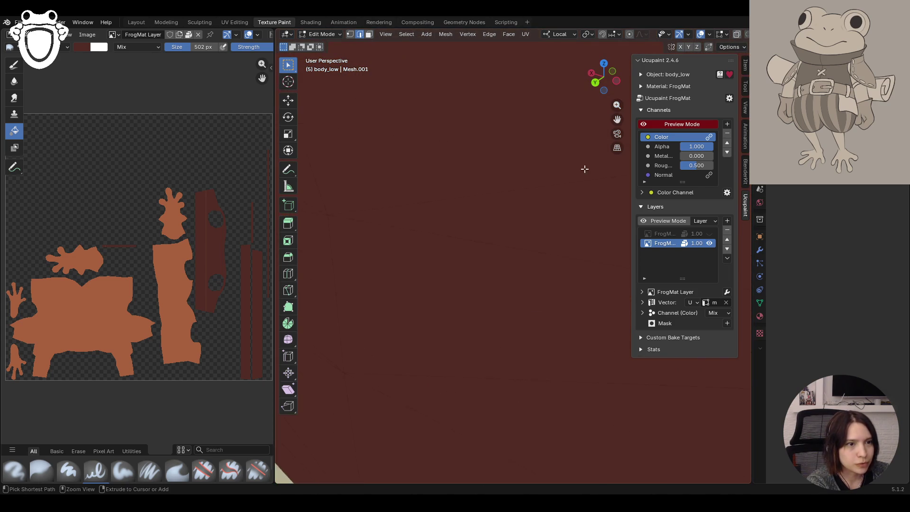
{"action": "scroll", "coordinate": [586, 222], "scroll_direction": "down", "scroll_amount": 5}
{"action": "middle_click_drag", "start_coordinate": [586, 223], "coordinate": [541, 306]}
{"action": "mouse_move", "coordinate": [569, 254]}
{"action": "middle_mouse_down"}
{"action": "mouse_move", "coordinate": [596, 291]}
{"action": "mouse_move", "coordinate": [439, 240]}
{"action": "middle_mouse_up"}
{"action": "scroll", "coordinate": [441, 224], "scroll_direction": "down", "scroll_amount": 2}
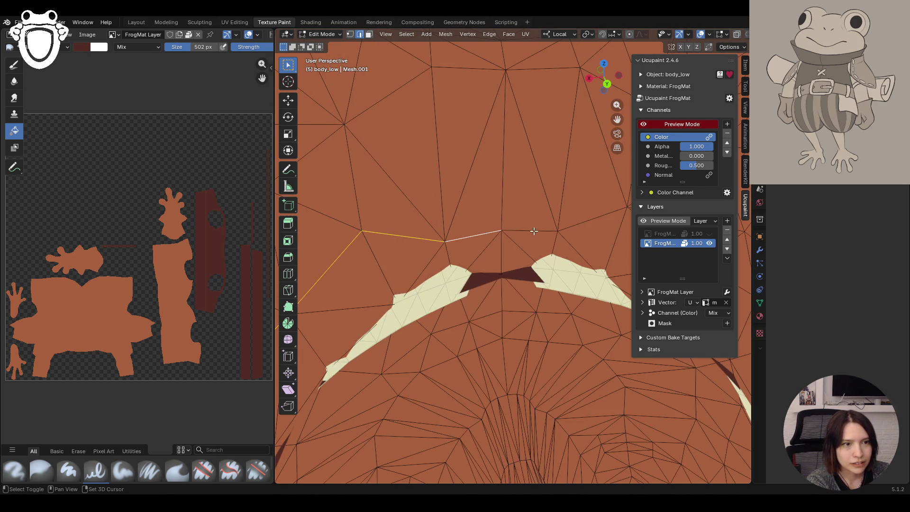
{"action": "middle_click_drag", "start_coordinate": [433, 266], "coordinate": [500, 247]}
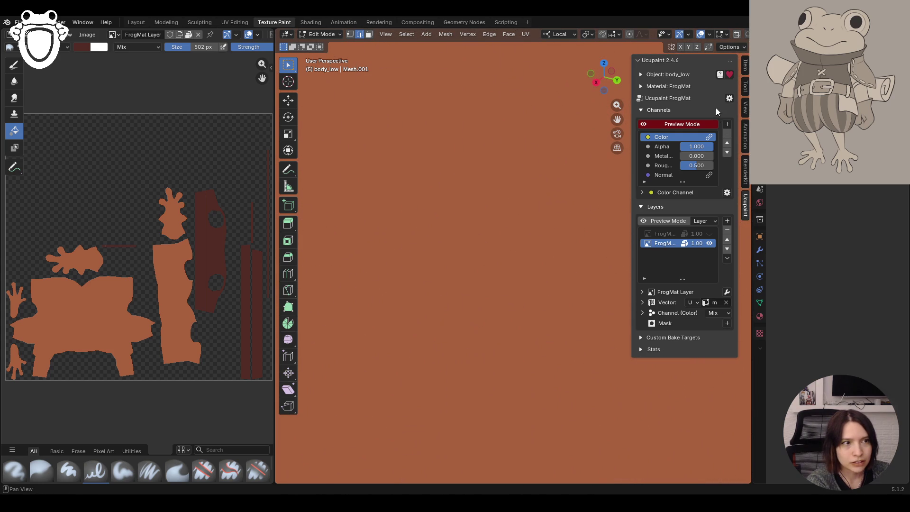
{"action": "mouse_move", "coordinate": [618, 119]}
{"action": "left_mouse_down"}
{"action": "mouse_move", "coordinate": [591, 217]}
{"action": "mouse_move", "coordinate": [490, 196]}
{"action": "left_mouse_up"}
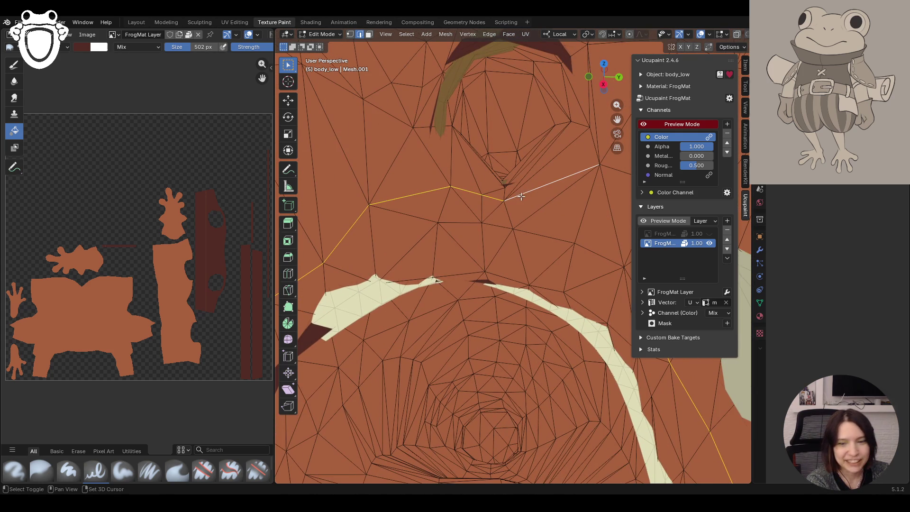
{"action": "middle_click_drag", "start_coordinate": [542, 197], "coordinate": [601, 206]}
{"action": "mouse_move", "coordinate": [617, 132]}
{"action": "left_mouse_down"}
{"action": "mouse_move", "coordinate": [491, 265]}
{"action": "mouse_move", "coordinate": [628, 215]}
{"action": "mouse_move", "coordinate": [360, 204]}
{"action": "left_mouse_up"}
{"action": "middle_click_drag", "start_coordinate": [427, 179], "coordinate": [369, 204]}
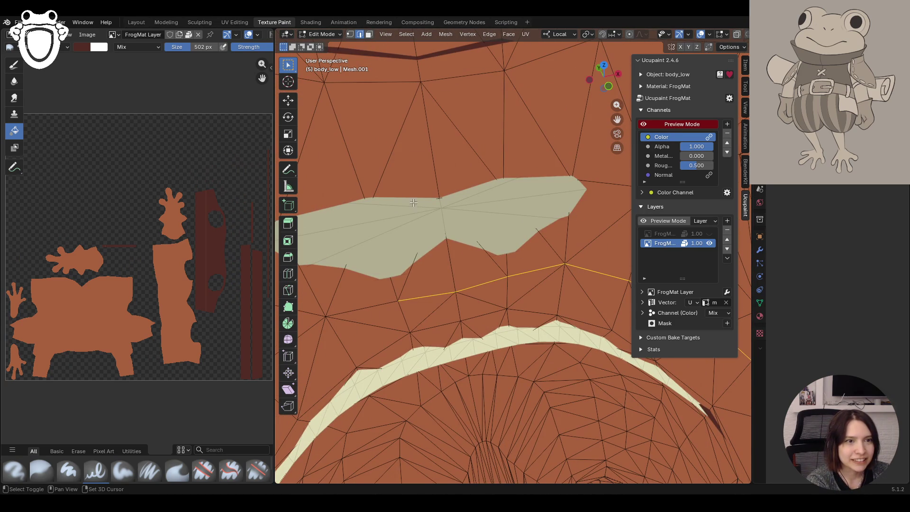
{"action": "middle_click_drag", "start_coordinate": [552, 187], "coordinate": [473, 191]}
{"action": "left_click", "coordinate": [517, 178], "text": "shift"}
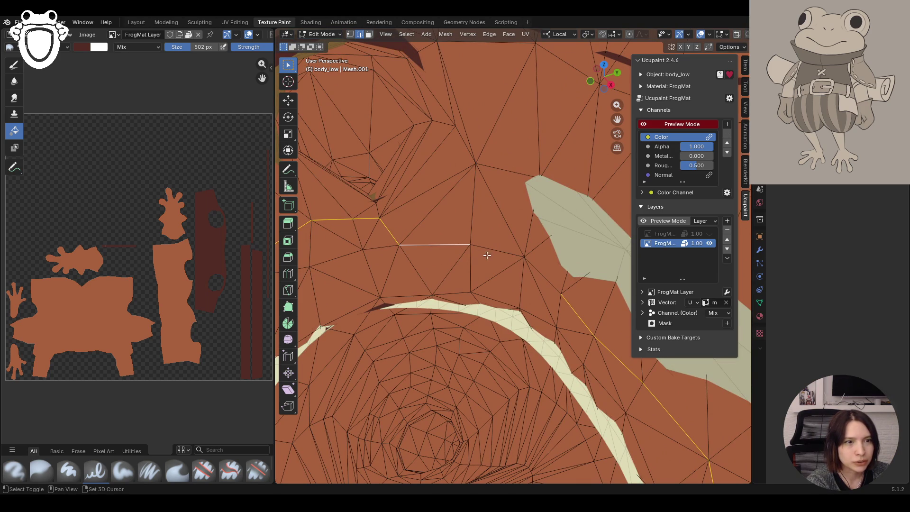
Complete the belt loop by adding and swapping edges, then mark it sharp
{"action": "middle_click_drag", "start_coordinate": [544, 274], "coordinate": [476, 277]}
{"action": "left_click", "coordinate": [476, 278], "text": "shift"}
{"action": "middle_click_drag", "start_coordinate": [541, 277], "coordinate": [527, 205]}
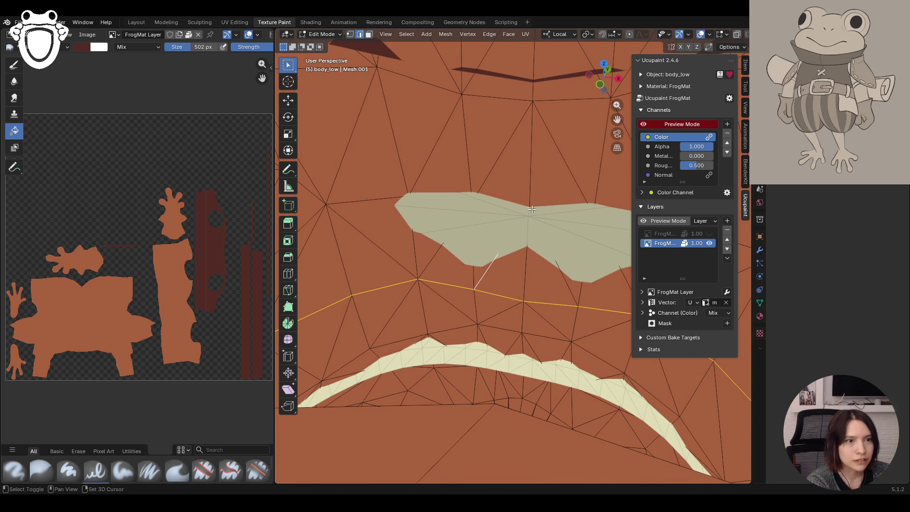
{"action": "left_click", "coordinate": [483, 276], "text": "shift"}
{"action": "right_click", "coordinate": [440, 294]}
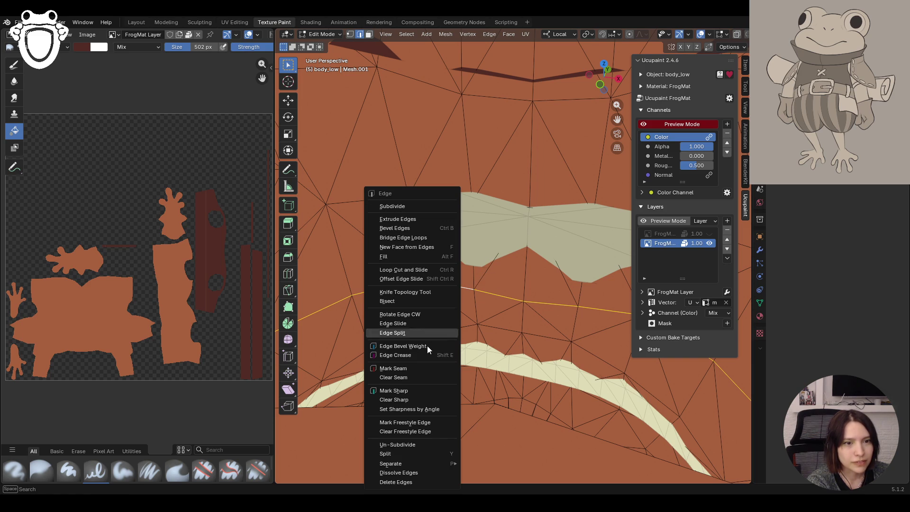
{"action": "left_click", "coordinate": [401, 390]}
{"action": "mouse_move", "coordinate": [538, 330]}
{"action": "middle_mouse_down"}
{"action": "mouse_move", "coordinate": [446, 331]}
{"action": "mouse_move", "coordinate": [446, 318]}
{"action": "middle_mouse_up"}
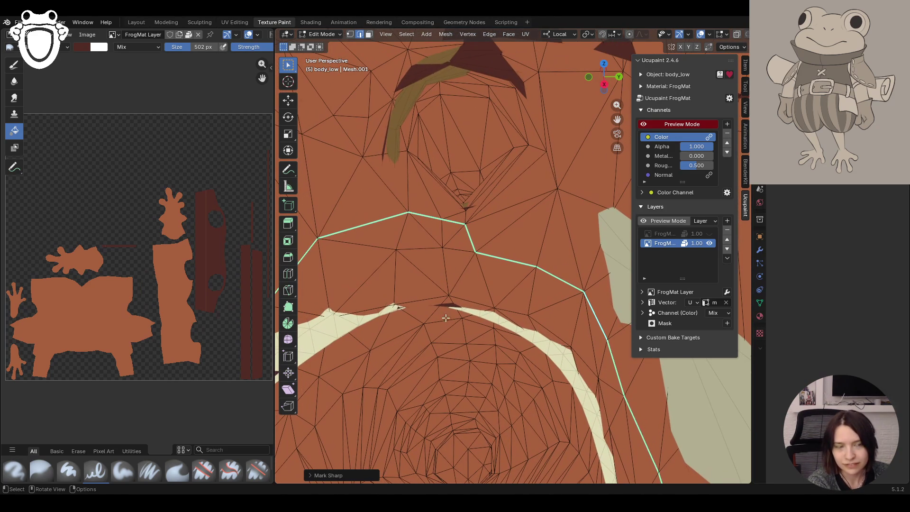
Select the edges ringing the first leg and mark them sharp
{"action": "middle_click_drag", "start_coordinate": [509, 275], "coordinate": [437, 73], "text": "ctrl"}
{"action": "mouse_move", "coordinate": [396, 283]}
{"action": "middle_mouse_down"}
{"action": "mouse_move", "coordinate": [484, 284]}
{"action": "mouse_move", "coordinate": [484, 118]}
{"action": "middle_mouse_up"}
{"action": "mouse_move", "coordinate": [538, 301]}
{"action": "middle_mouse_down", "text": "ctrl"}
{"action": "mouse_move", "coordinate": [514, 170]}
{"action": "mouse_move", "coordinate": [539, 228]}
{"action": "mouse_move", "coordinate": [553, 228]}
{"action": "mouse_move", "coordinate": [503, 203]}
{"action": "mouse_move", "coordinate": [455, 213]}
{"action": "mouse_move", "coordinate": [417, 228]}
{"action": "mouse_move", "coordinate": [410, 266]}
{"action": "mouse_move", "coordinate": [429, 235]}
{"action": "mouse_move", "coordinate": [421, 231]}
{"action": "mouse_move", "coordinate": [443, 233]}
{"action": "mouse_move", "coordinate": [400, 240]}
{"action": "mouse_move", "coordinate": [466, 242]}
{"action": "mouse_move", "coordinate": [450, 234]}
{"action": "middle_mouse_up", "text": "ctrl"}
{"action": "left_click", "coordinate": [503, 203]}
{"action": "left_click", "coordinate": [406, 200], "text": "shift"}
{"action": "mouse_move", "coordinate": [347, 216]}
{"action": "middle_mouse_down"}
{"action": "mouse_move", "coordinate": [435, 268]}
{"action": "mouse_move", "coordinate": [482, 261]}
{"action": "middle_mouse_up"}
{"action": "right_click", "coordinate": [434, 263]}
{"action": "left_click", "coordinate": [434, 252]}
Select the edges ringing the other leg and mark them sharp via Ctrl+E
{"action": "left_click_drag", "start_coordinate": [618, 119], "coordinate": [620, 123]}
{"action": "scroll", "coordinate": [372, 282], "scroll_direction": "up", "scroll_amount": 5}
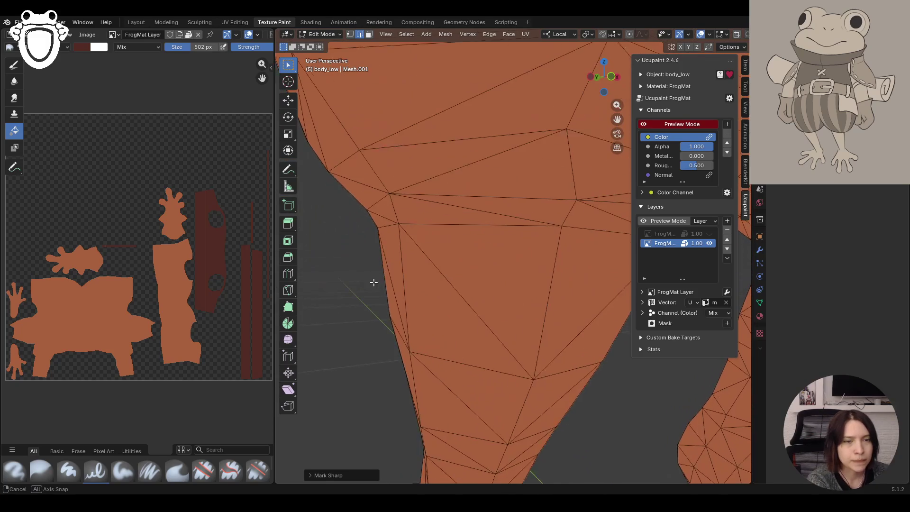
{"action": "left_click", "coordinate": [417, 264]}
{"action": "mouse_move", "coordinate": [434, 304]}
{"action": "middle_mouse_down"}
{"action": "mouse_move", "coordinate": [412, 286]}
{"action": "mouse_move", "coordinate": [495, 260]}
{"action": "mouse_move", "coordinate": [521, 265]}
{"action": "mouse_move", "coordinate": [561, 236]}
{"action": "mouse_move", "coordinate": [532, 274]}
{"action": "mouse_move", "coordinate": [561, 286]}
{"action": "mouse_move", "coordinate": [561, 254]}
{"action": "mouse_move", "coordinate": [541, 285]}
{"action": "mouse_move", "coordinate": [563, 254]}
{"action": "mouse_move", "coordinate": [563, 283]}
{"action": "mouse_move", "coordinate": [544, 275]}
{"action": "mouse_move", "coordinate": [553, 283]}
{"action": "mouse_move", "coordinate": [541, 286]}
{"action": "mouse_move", "coordinate": [550, 301]}
{"action": "mouse_move", "coordinate": [502, 301]}
{"action": "mouse_move", "coordinate": [528, 286]}
{"action": "mouse_move", "coordinate": [464, 275]}
{"action": "mouse_move", "coordinate": [459, 251]}
{"action": "mouse_move", "coordinate": [459, 266]}
{"action": "mouse_move", "coordinate": [510, 254]}
{"action": "mouse_move", "coordinate": [499, 276]}
{"action": "middle_mouse_up"}
{"action": "left_click", "coordinate": [561, 239], "text": "shift"}
{"action": "scroll", "coordinate": [499, 276], "scroll_direction": "down", "scroll_amount": 6}
{"action": "key", "text": "ctrl+e"}
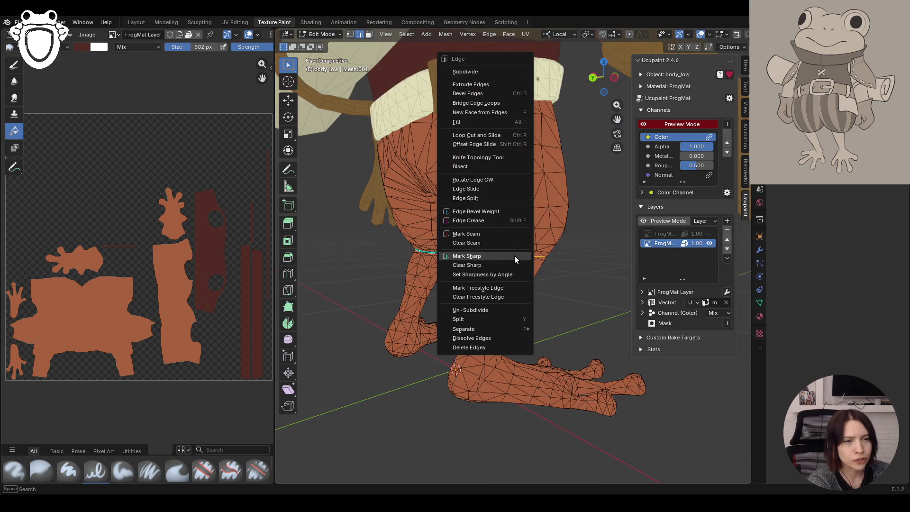
{"action": "left_click", "coordinate": [491, 255]}
Review the frog from the front, then go to Object Mode and back into Edit Mode
{"action": "mouse_move", "coordinate": [492, 255]}
{"action": "middle_mouse_down"}
{"action": "mouse_move", "coordinate": [386, 289]}
{"action": "mouse_move", "coordinate": [417, 309]}
{"action": "mouse_move", "coordinate": [449, 306]}
{"action": "middle_mouse_up"}
{"action": "scroll", "coordinate": [531, 253], "scroll_direction": "down", "scroll_amount": 4}
{"action": "left_click_drag", "start_coordinate": [616, 119], "coordinate": [467, 229]}
{"action": "middle_click_drag", "start_coordinate": [466, 229], "coordinate": [496, 236]}
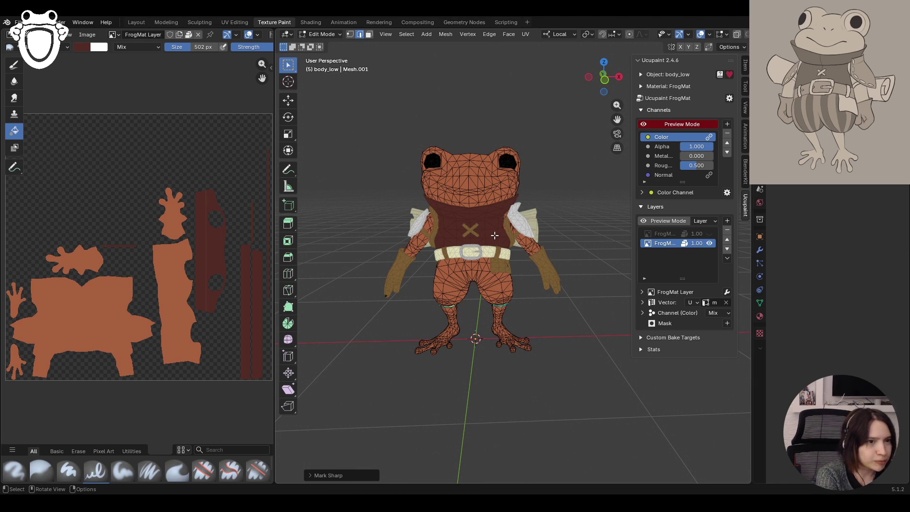
{"action": "mouse_move", "coordinate": [476, 200]}
{"action": "middle_mouse_down"}
{"action": "mouse_move", "coordinate": [462, 248]}
{"action": "mouse_move", "coordinate": [469, 239]}
{"action": "middle_mouse_up"}
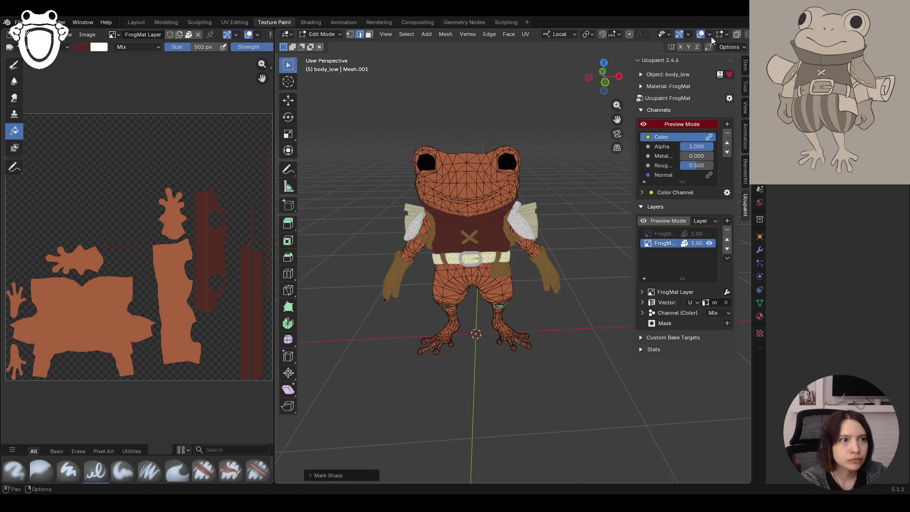
{"action": "middle_click_drag", "start_coordinate": [445, 265], "coordinate": [453, 244]}
{"action": "left_click", "coordinate": [326, 33]}
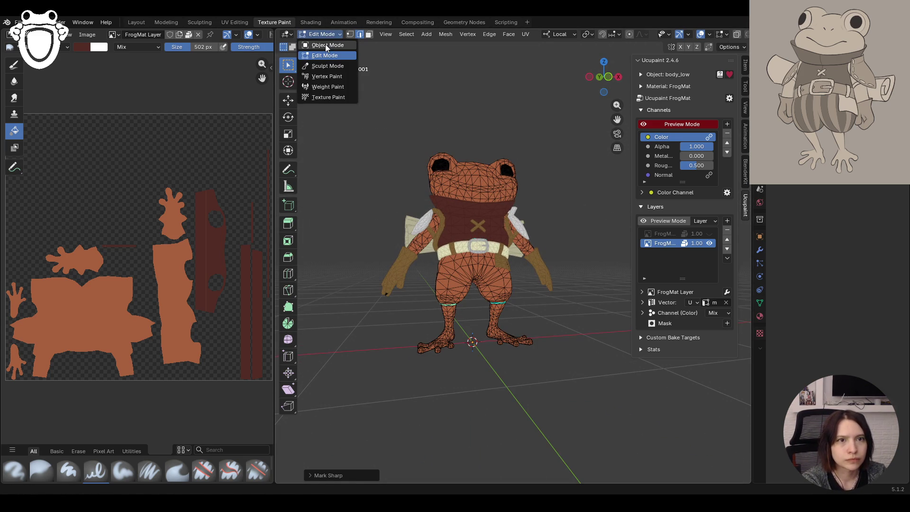
{"action": "left_click", "coordinate": [326, 44]}
{"action": "middle_click_drag", "start_coordinate": [493, 180], "coordinate": [510, 174]}
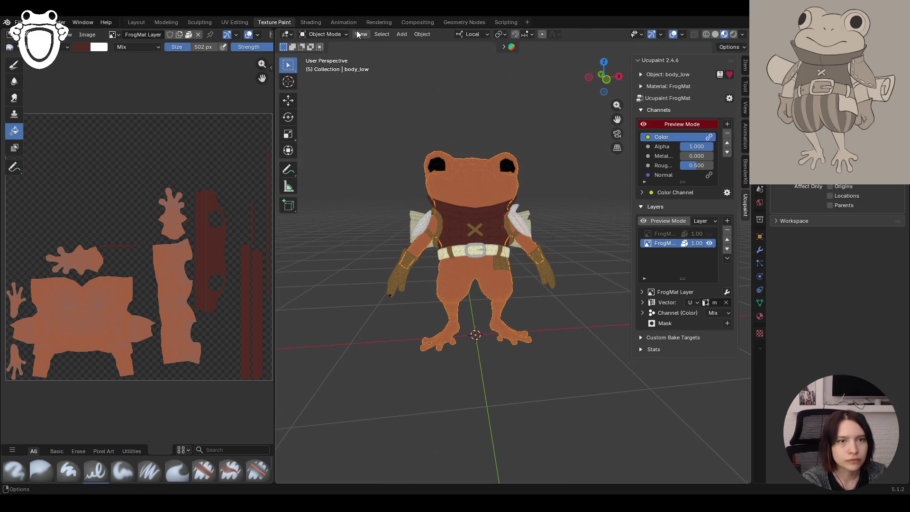
{"action": "left_click", "coordinate": [326, 35]}
{"action": "left_click", "coordinate": [332, 56]}
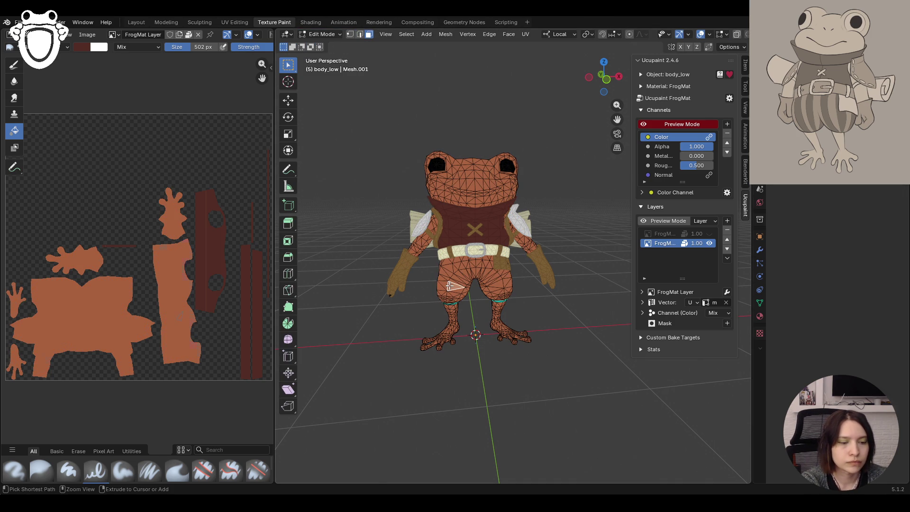
Select the linked shorts region with Ctrl+L and switch to Texture Paint mode
{"action": "key", "text": "ctrl+l"}
{"action": "left_click", "coordinate": [321, 34]}
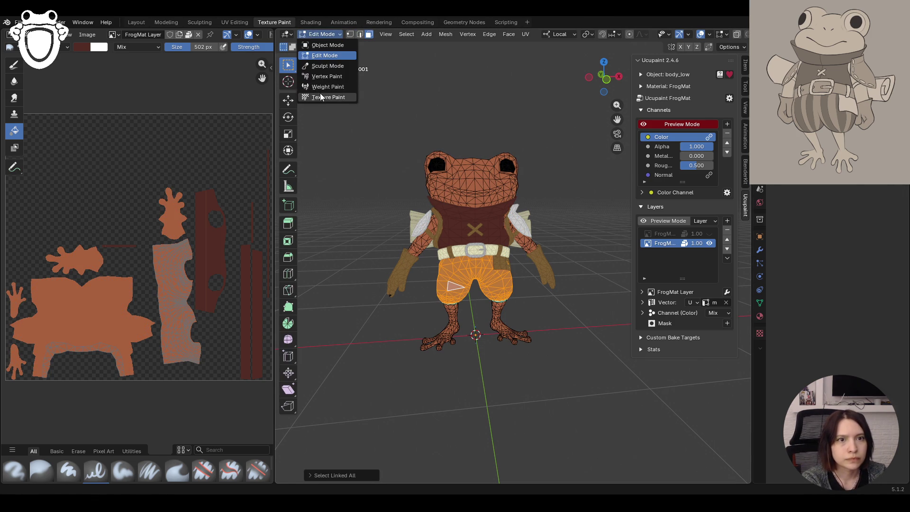
{"action": "left_click", "coordinate": [332, 98]}
Pick olive-yellow and fill the shorts, undoing an accidental fill over the skin
{"action": "mouse_move", "coordinate": [464, 229]}
{"action": "middle_mouse_down"}
{"action": "mouse_move", "coordinate": [482, 308]}
{"action": "mouse_move", "coordinate": [574, 349]}
{"action": "middle_mouse_up"}
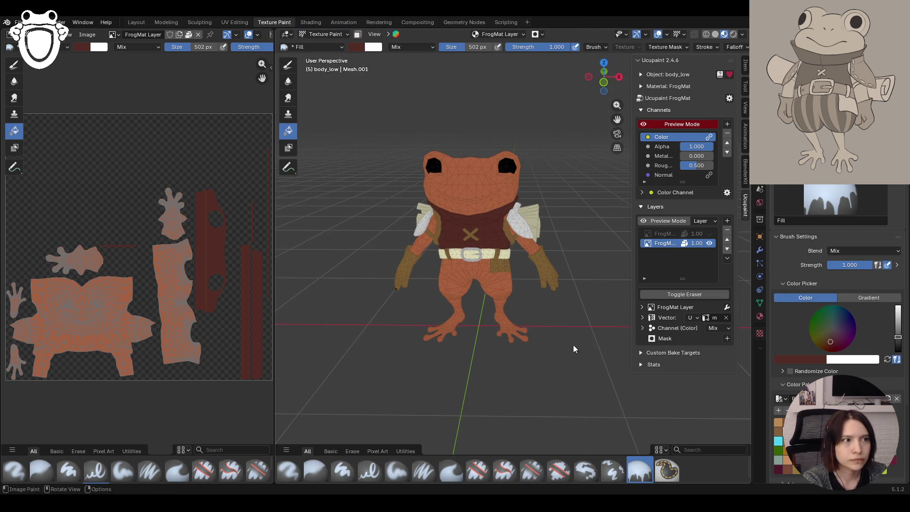
{"action": "left_click", "coordinate": [822, 336]}
{"action": "scroll", "coordinate": [821, 337], "scroll_direction": "up", "scroll_amount": 5}
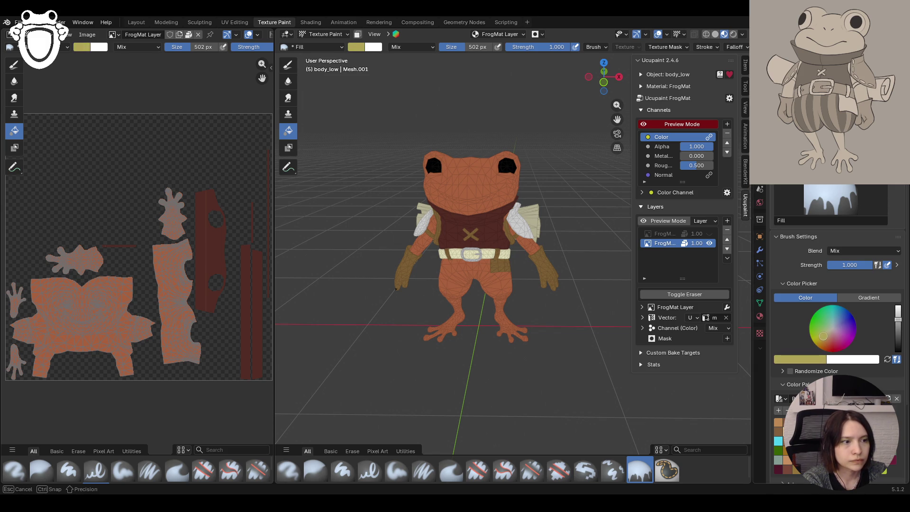
{"action": "left_click", "coordinate": [451, 274]}
{"action": "key", "text": "ctrl+z"}
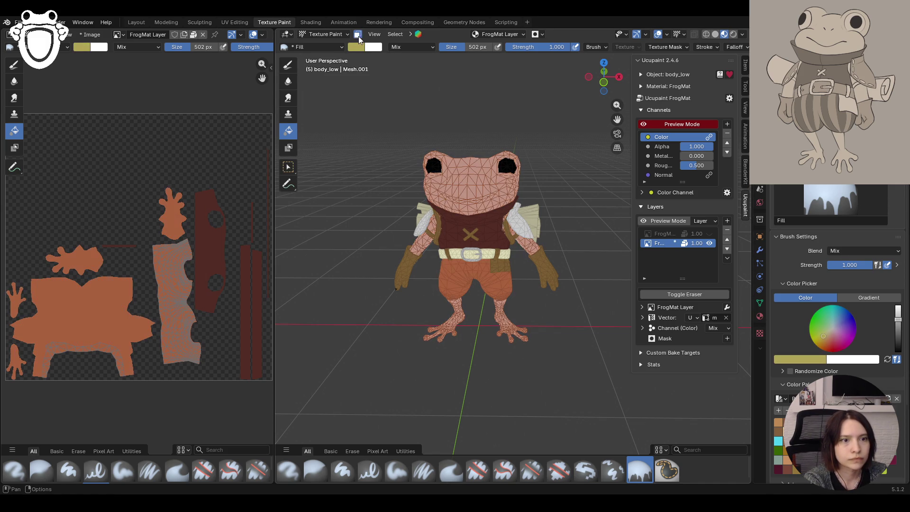
{"action": "left_click", "coordinate": [453, 272]}
Orbit to a front view of the frog and make the top paint layer active
{"action": "mouse_move", "coordinate": [351, 368]}
{"action": "middle_mouse_down"}
{"action": "mouse_move", "coordinate": [559, 341]}
{"action": "mouse_move", "coordinate": [388, 335]}
{"action": "mouse_move", "coordinate": [388, 348]}
{"action": "middle_mouse_up"}
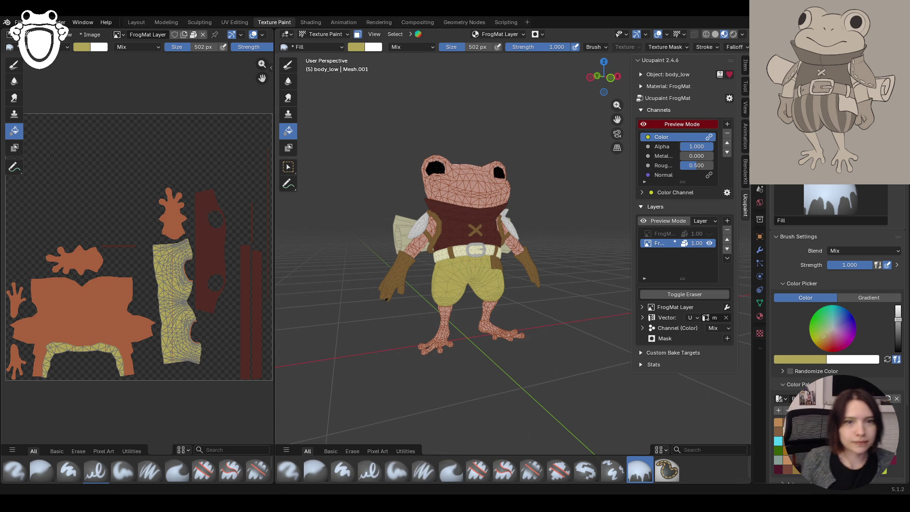
{"action": "mouse_move", "coordinate": [503, 256]}
{"action": "middle_mouse_down"}
{"action": "mouse_move", "coordinate": [516, 295]}
{"action": "mouse_move", "coordinate": [475, 302]}
{"action": "mouse_move", "coordinate": [518, 302]}
{"action": "middle_mouse_up"}
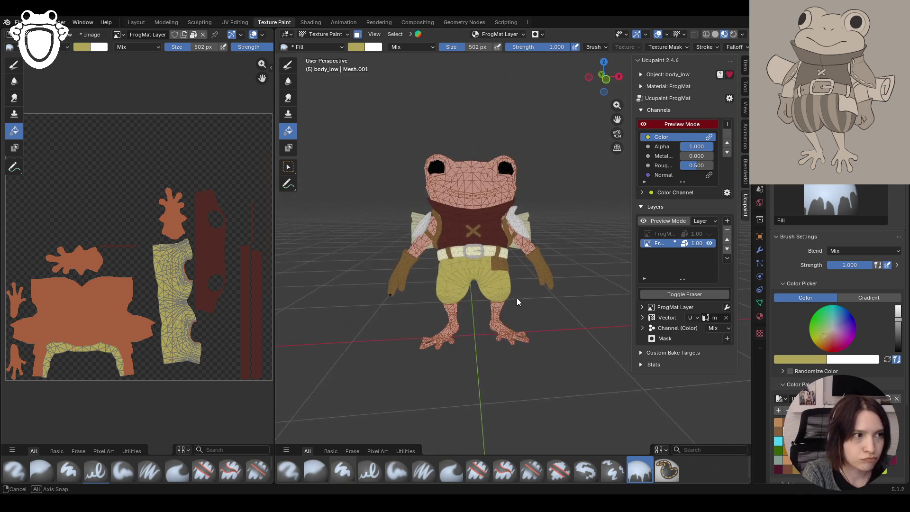
{"action": "left_click", "coordinate": [709, 233]}
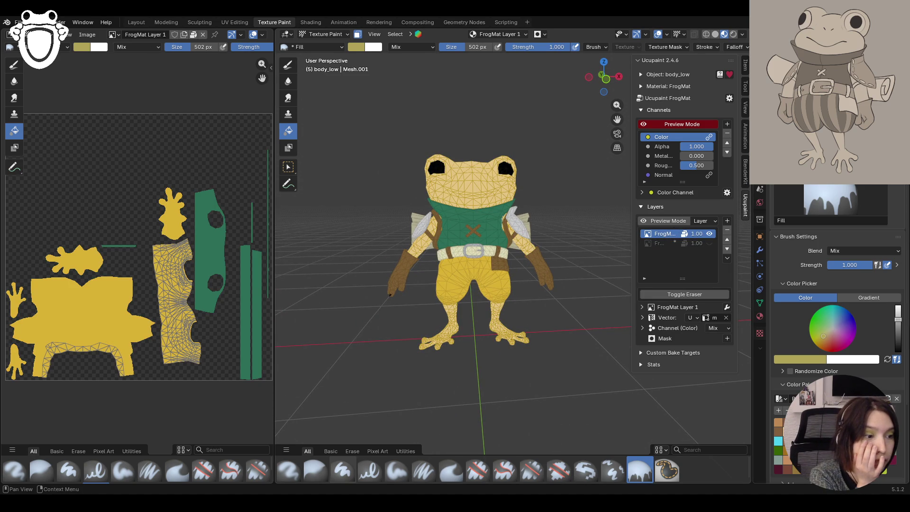
Try filling the shorts in purple, then in a lighter purple
{"action": "left_click", "coordinate": [790, 441]}
{"action": "left_click", "coordinate": [490, 276]}
{"action": "mouse_move", "coordinate": [488, 272]}
{"action": "middle_mouse_down"}
{"action": "mouse_move", "coordinate": [574, 278]}
{"action": "mouse_move", "coordinate": [400, 277]}
{"action": "mouse_move", "coordinate": [575, 280]}
{"action": "mouse_move", "coordinate": [499, 311]}
{"action": "middle_mouse_up"}
{"action": "left_click", "coordinate": [790, 450]}
{"action": "left_click", "coordinate": [474, 264]}
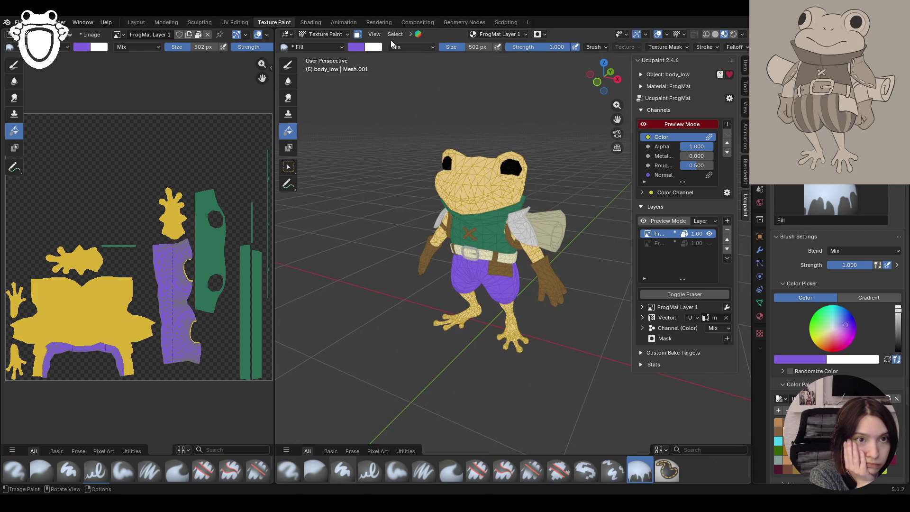
Open the overlay and view options, then try a lavender fill and undo it
{"action": "left_click", "coordinate": [667, 34]}
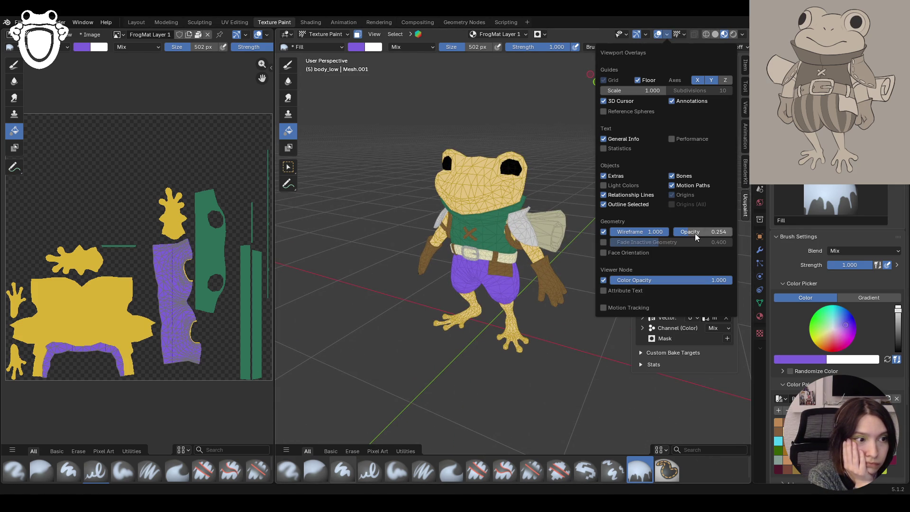
{"action": "left_click", "coordinate": [374, 34]}
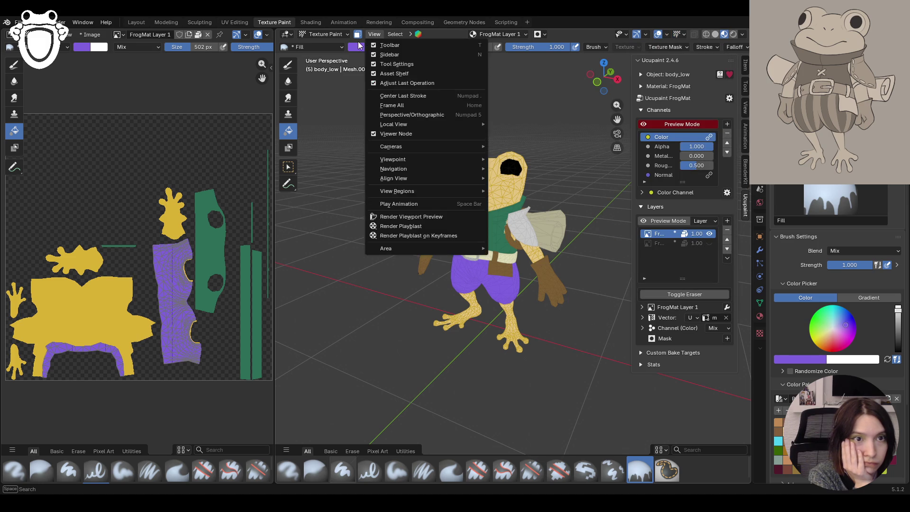
{"action": "middle_click_drag", "start_coordinate": [374, 182], "coordinate": [485, 207]}
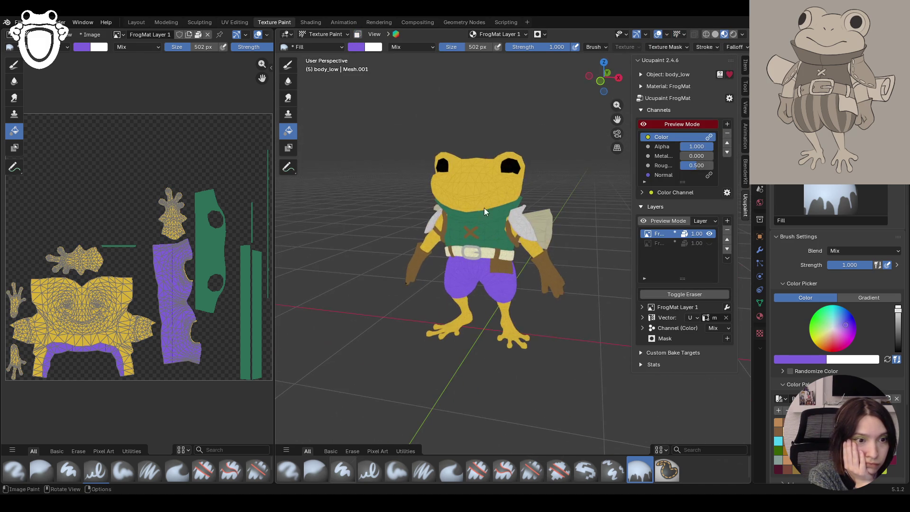
{"action": "left_click_drag", "start_coordinate": [844, 324], "coordinate": [840, 325]}
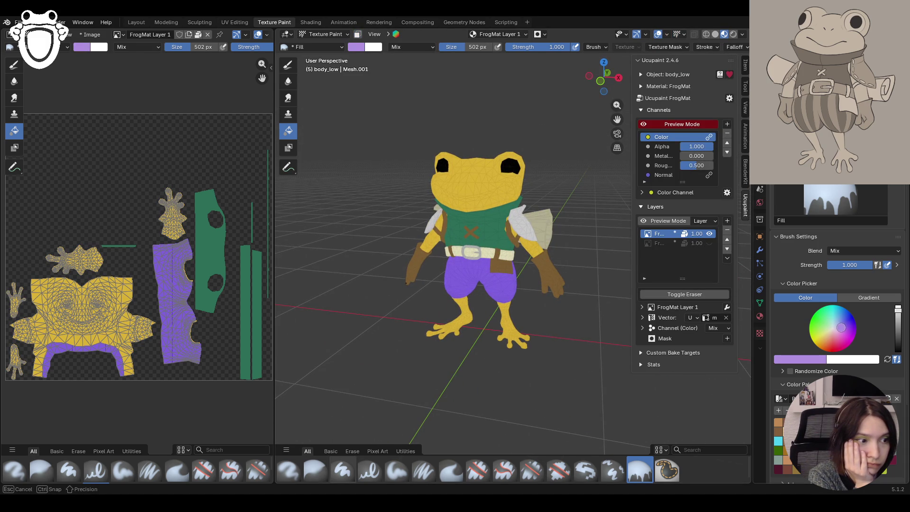
{"action": "left_click", "coordinate": [516, 290]}
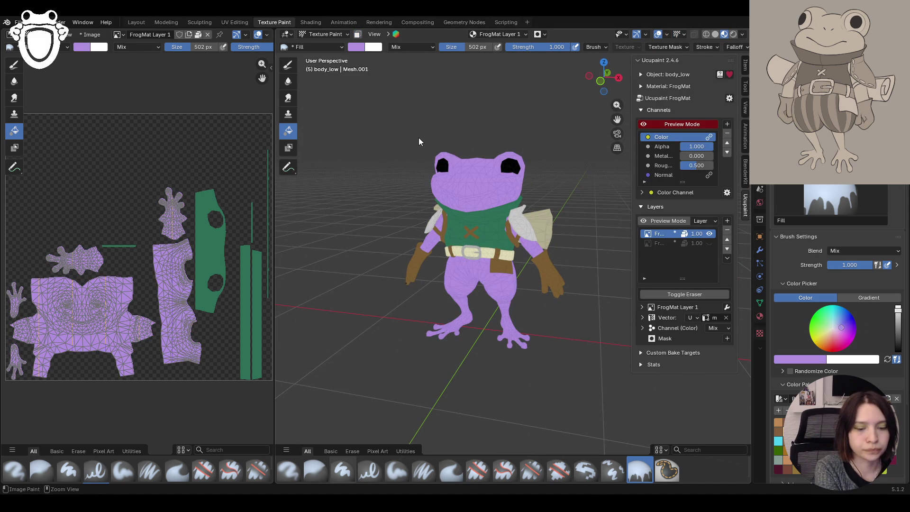
{"action": "key", "text": "ctrl+z"}
{"action": "key", "text": "ctrl+z"}
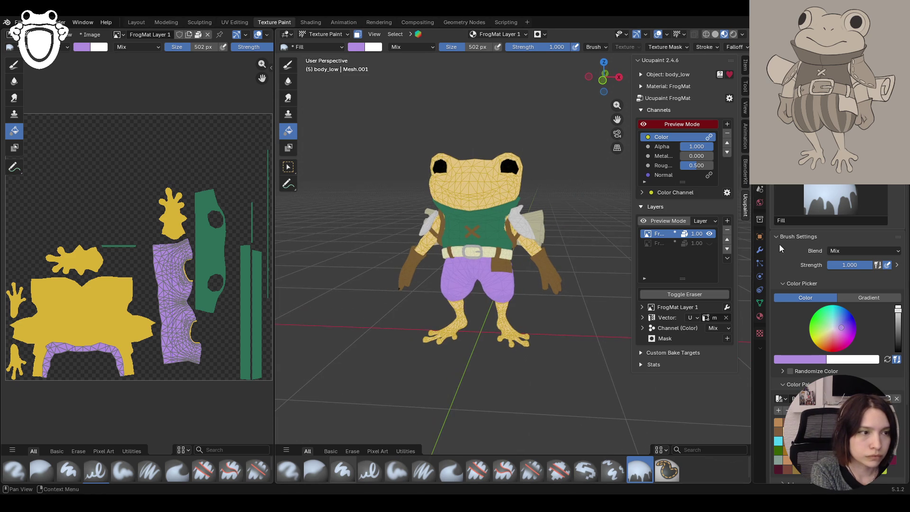
{"action": "key", "text": "ctrl+z"}
Re-enable face-selection masking and fill only the pants with the current colour
{"action": "middle_click_drag", "start_coordinate": [354, 199], "coordinate": [360, 150], "text": "ctrl"}
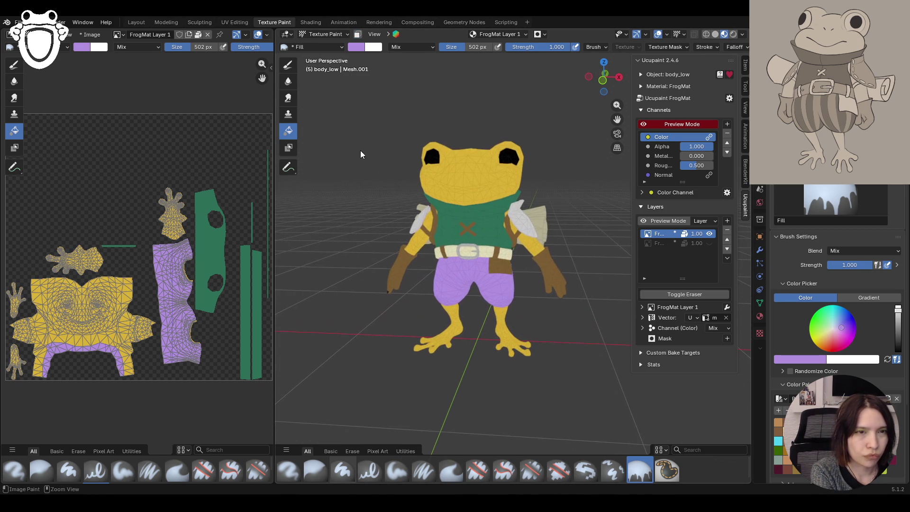
{"action": "left_click", "coordinate": [358, 35]}
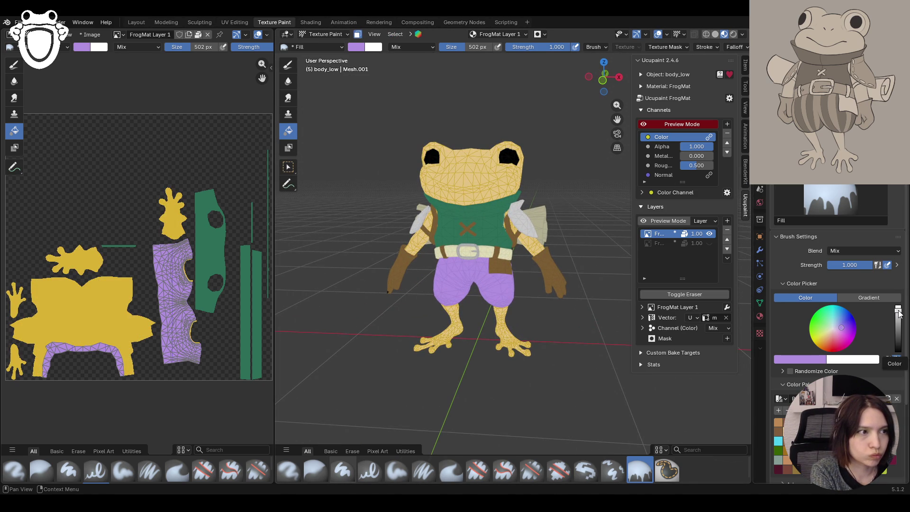
{"action": "left_click", "coordinate": [488, 287]}
{"action": "mouse_move", "coordinate": [501, 303]}
{"action": "middle_mouse_down"}
{"action": "mouse_move", "coordinate": [550, 326]}
{"action": "mouse_move", "coordinate": [376, 97]}
{"action": "middle_mouse_up"}
{"action": "left_click", "coordinate": [359, 36]}
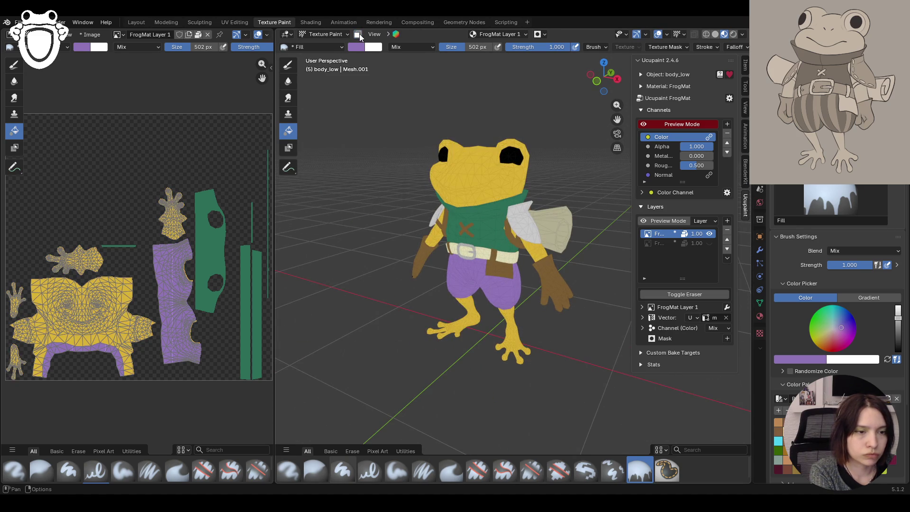
{"action": "mouse_move", "coordinate": [375, 143]}
{"action": "middle_mouse_down", "text": "ctrl"}
{"action": "mouse_move", "coordinate": [353, 341]}
{"action": "mouse_move", "coordinate": [389, 209]}
{"action": "mouse_move", "coordinate": [539, 198]}
{"action": "mouse_move", "coordinate": [634, 217]}
{"action": "mouse_move", "coordinate": [522, 184]}
{"action": "mouse_move", "coordinate": [370, 217]}
{"action": "mouse_move", "coordinate": [386, 209]}
{"action": "middle_mouse_up", "text": "ctrl"}
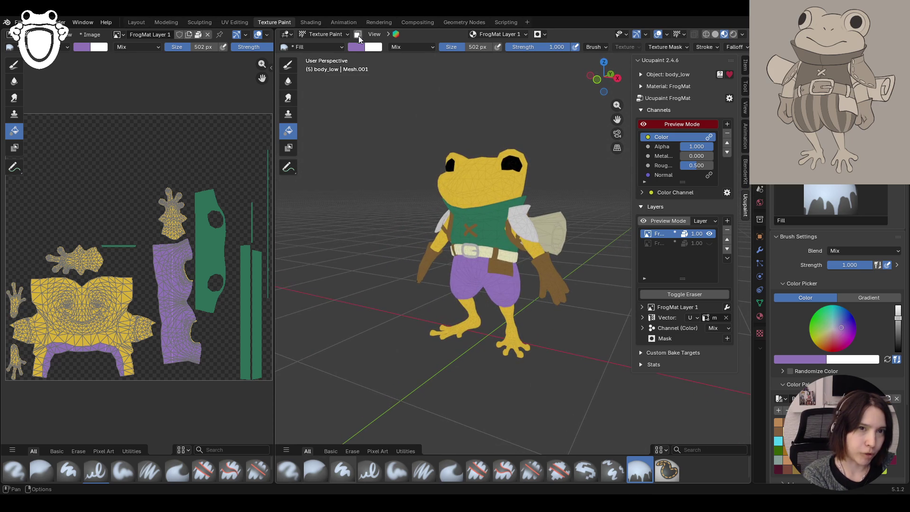
{"action": "key", "text": "m"}
Refill the pants in beige, then brown, settling on a slightly lighter khaki brown
{"action": "left_click_drag", "start_coordinate": [836, 332], "coordinate": [833, 332]}
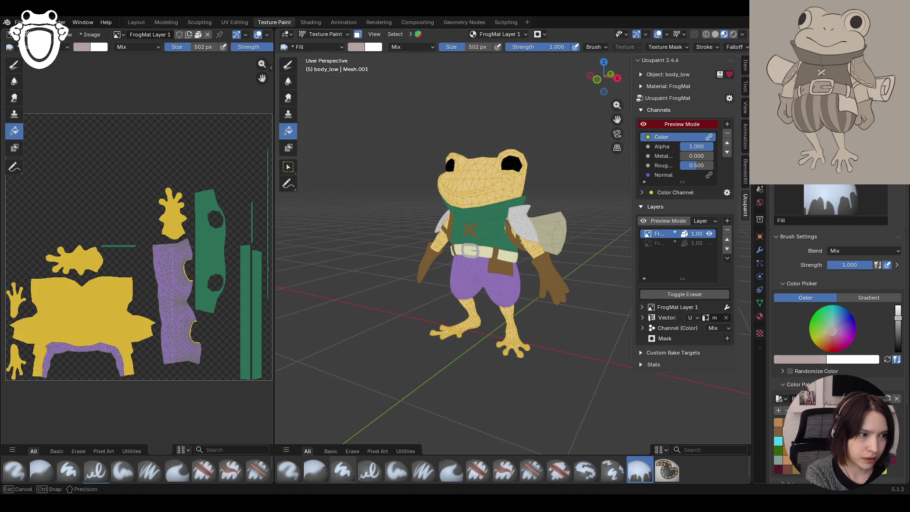
{"action": "left_click", "coordinate": [496, 297]}
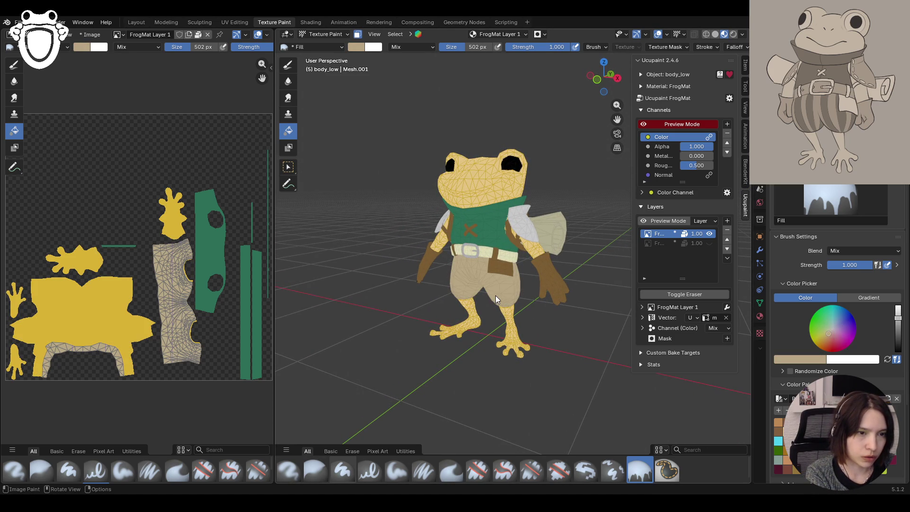
{"action": "left_click_drag", "start_coordinate": [899, 316], "coordinate": [899, 332]}
{"action": "left_click", "coordinate": [468, 275]}
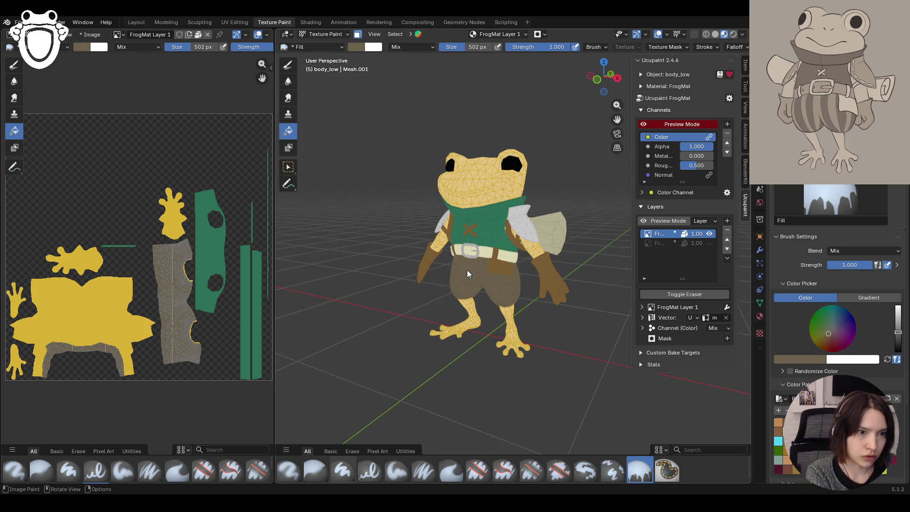
{"action": "mouse_move", "coordinate": [403, 188]}
{"action": "middle_mouse_down"}
{"action": "mouse_move", "coordinate": [435, 187]}
{"action": "mouse_move", "coordinate": [399, 185]}
{"action": "middle_mouse_up"}
{"action": "left_click", "coordinate": [358, 34]}
{"action": "left_click_drag", "start_coordinate": [899, 332], "coordinate": [899, 327]}
{"action": "left_click", "coordinate": [448, 273]}
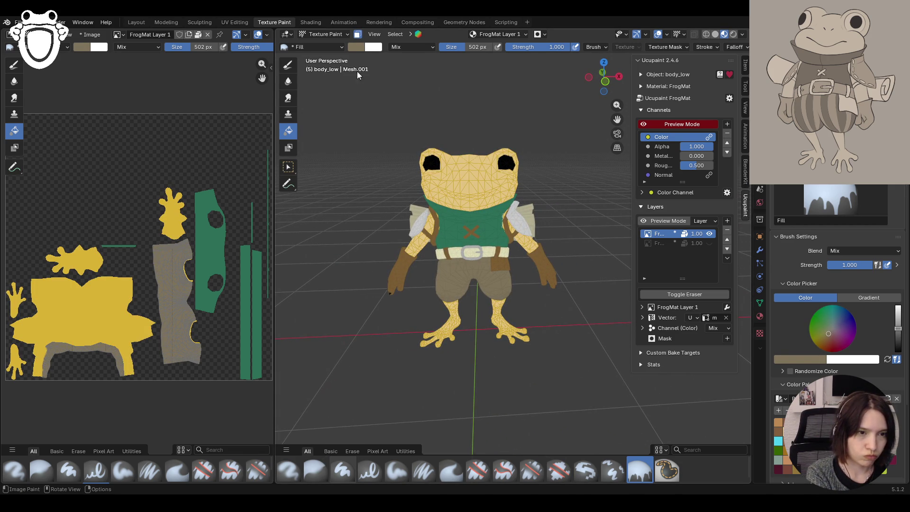
{"action": "left_click", "coordinate": [358, 35]}
{"action": "middle_click_drag", "start_coordinate": [351, 142], "coordinate": [333, 231]}
{"action": "middle_click_drag", "start_coordinate": [275, 220], "coordinate": [434, 215]}
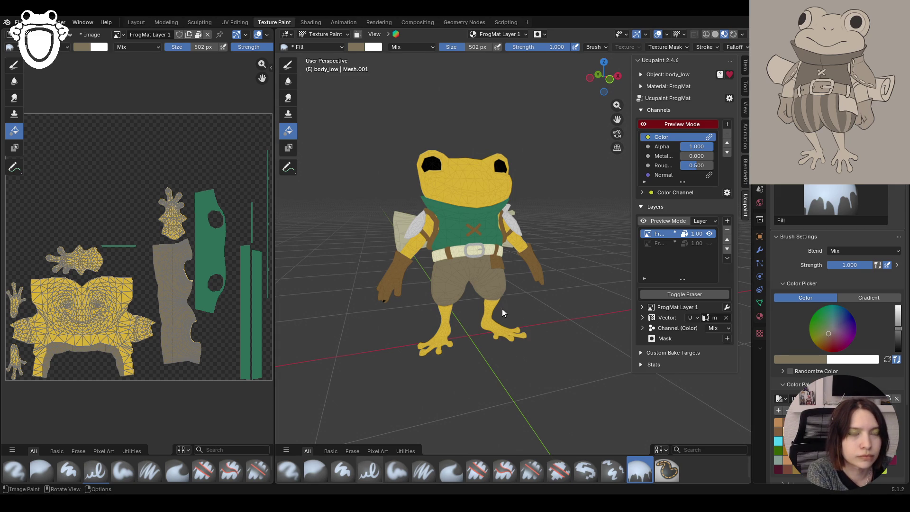
{"action": "middle_click_drag", "start_coordinate": [503, 309], "coordinate": [446, 303]}
Hide the top paint layer after comparing looks, and make the second layer active
{"action": "left_click", "coordinate": [712, 234]}
{"action": "left_click", "coordinate": [711, 233]}
{"action": "left_click", "coordinate": [711, 233]}
{"action": "left_click", "coordinate": [712, 234]}
{"action": "left_click", "coordinate": [712, 233]}
{"action": "left_click", "coordinate": [663, 243]}
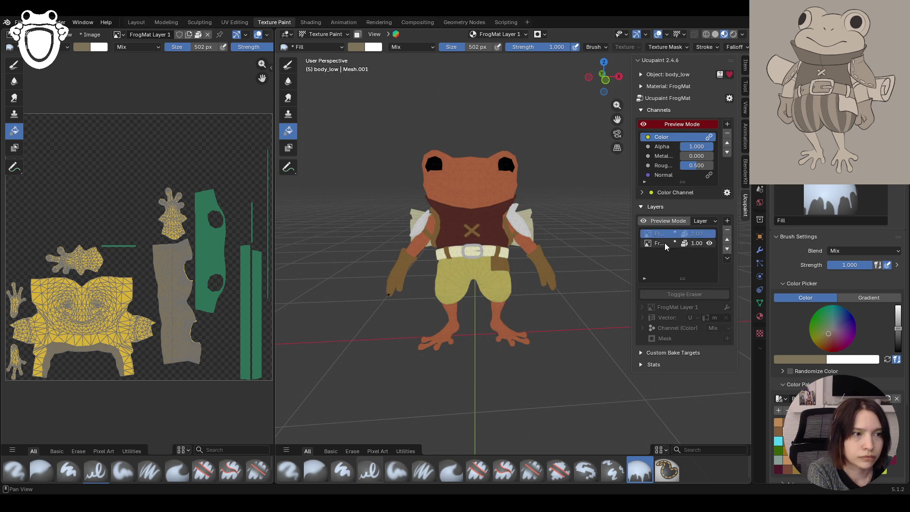
Select the right shoulder pad in Object Mode, return to Texture Paint and lighten the paint colour
{"action": "middle_click_drag", "start_coordinate": [403, 218], "coordinate": [519, 226]}
{"action": "left_click", "coordinate": [326, 36]}
{"action": "left_click", "coordinate": [325, 47]}
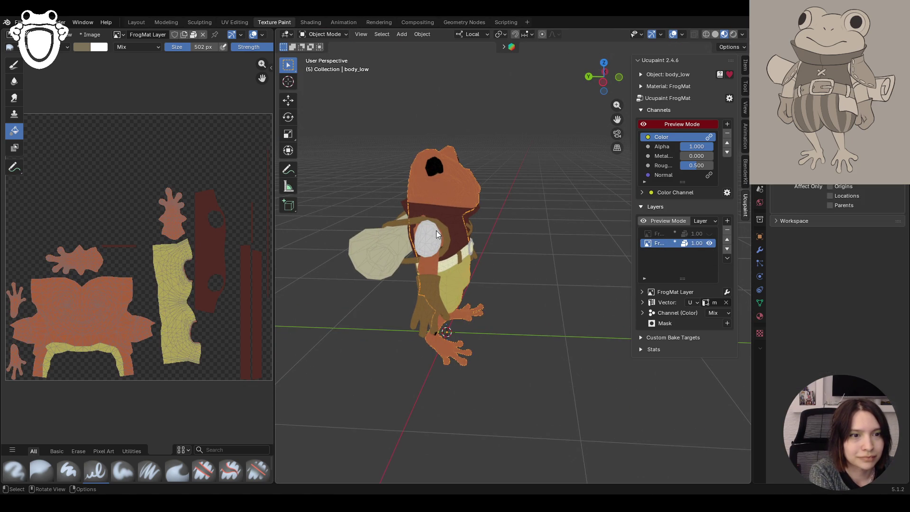
{"action": "left_click", "coordinate": [437, 231]}
{"action": "middle_click_drag", "start_coordinate": [532, 261], "coordinate": [416, 250]}
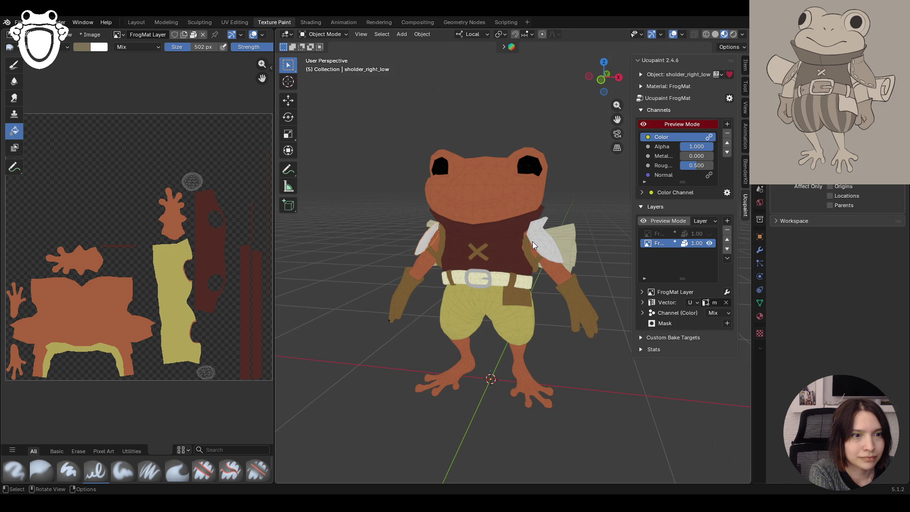
{"action": "middle_click_drag", "start_coordinate": [533, 243], "coordinate": [440, 257]}
{"action": "left_click", "coordinate": [325, 35]}
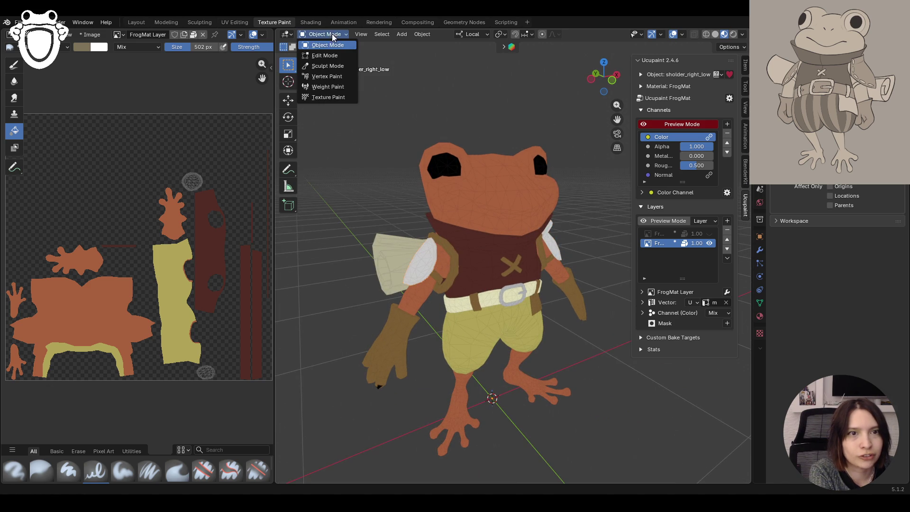
{"action": "left_click", "coordinate": [325, 94]}
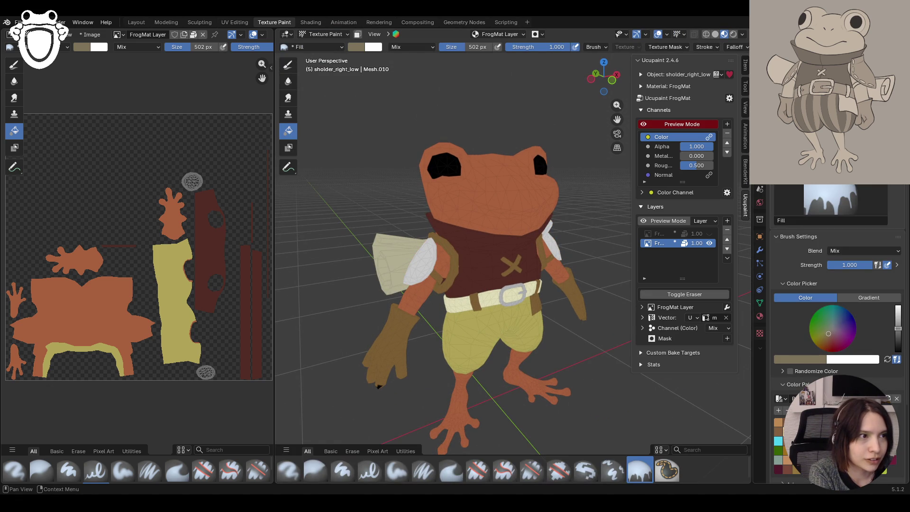
{"action": "left_click_drag", "start_coordinate": [898, 328], "coordinate": [898, 321]}
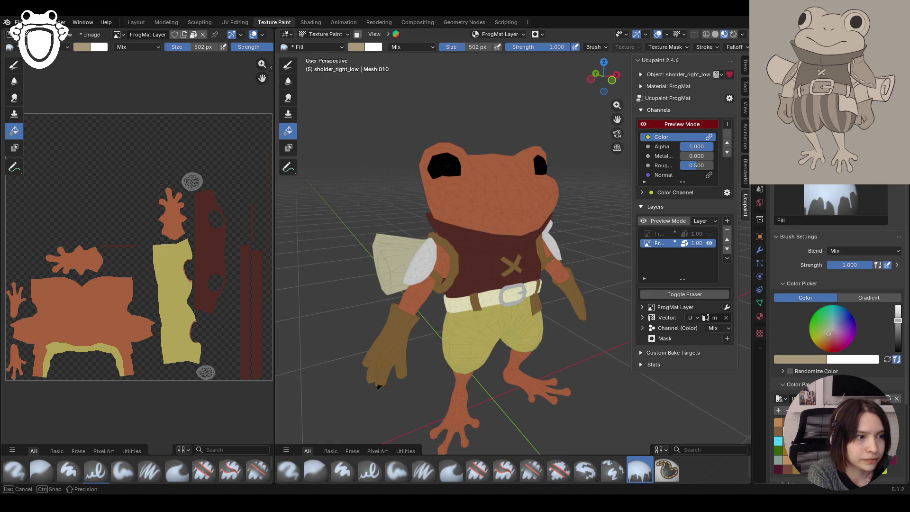
Select the left shoulder pad, passing through Texture Paint and Edit Mode back to Object Mode
{"action": "mouse_move", "coordinate": [470, 287]}
{"action": "middle_mouse_down"}
{"action": "mouse_move", "coordinate": [539, 283]}
{"action": "mouse_move", "coordinate": [440, 282]}
{"action": "mouse_move", "coordinate": [475, 292]}
{"action": "middle_mouse_up"}
{"action": "left_click", "coordinate": [326, 34]}
{"action": "left_click", "coordinate": [322, 43]}
{"action": "left_click", "coordinate": [574, 268]}
{"action": "left_click", "coordinate": [325, 35]}
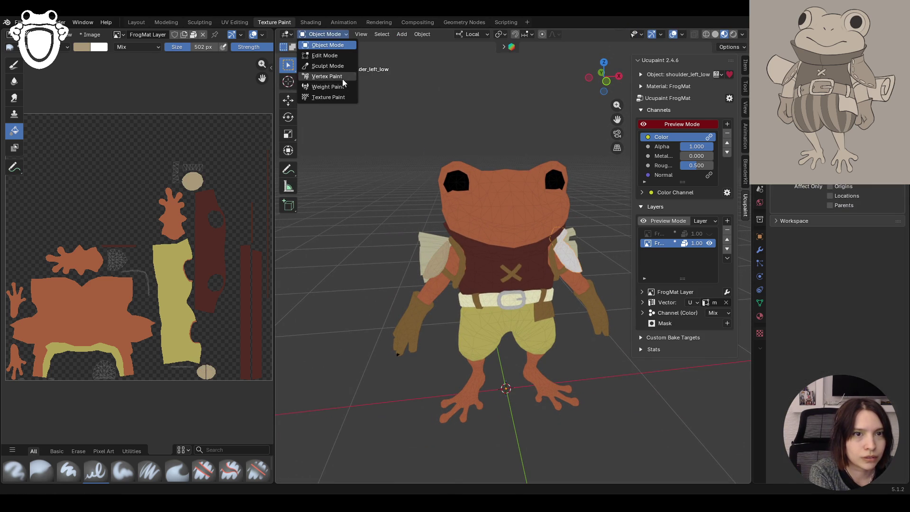
{"action": "left_click", "coordinate": [327, 97]}
{"action": "left_click", "coordinate": [325, 34]}
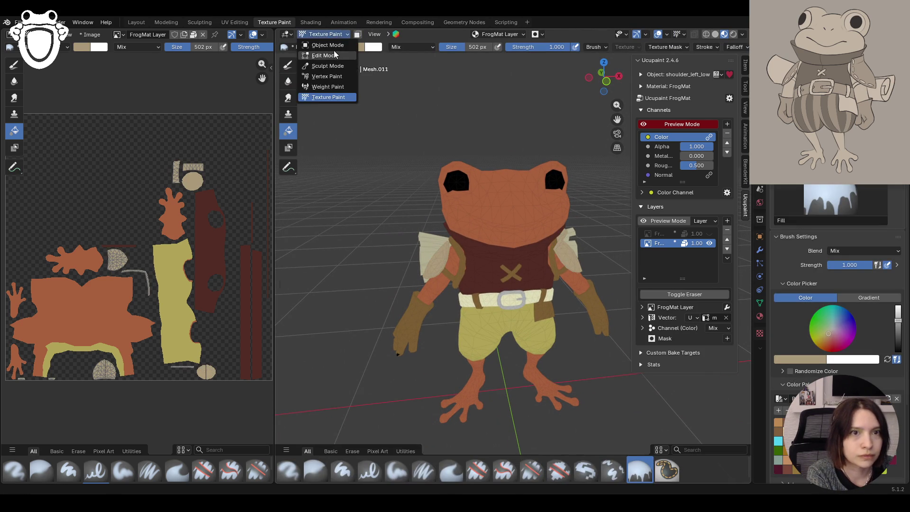
{"action": "left_click", "coordinate": [323, 56]}
{"action": "mouse_move", "coordinate": [526, 252]}
{"action": "middle_mouse_down"}
{"action": "mouse_move", "coordinate": [467, 279]}
{"action": "mouse_move", "coordinate": [496, 280]}
{"action": "middle_mouse_up"}
{"action": "left_click", "coordinate": [326, 34]}
{"action": "left_click", "coordinate": [323, 43]}
Select the gloves and fill them in Texture Paint with a dark red sampled from the model
{"action": "middle_click_drag", "start_coordinate": [494, 191], "coordinate": [545, 219]}
{"action": "middle_click_drag", "start_coordinate": [480, 308], "coordinate": [402, 332]}
{"action": "left_click", "coordinate": [402, 332]}
{"action": "left_click", "coordinate": [325, 34]}
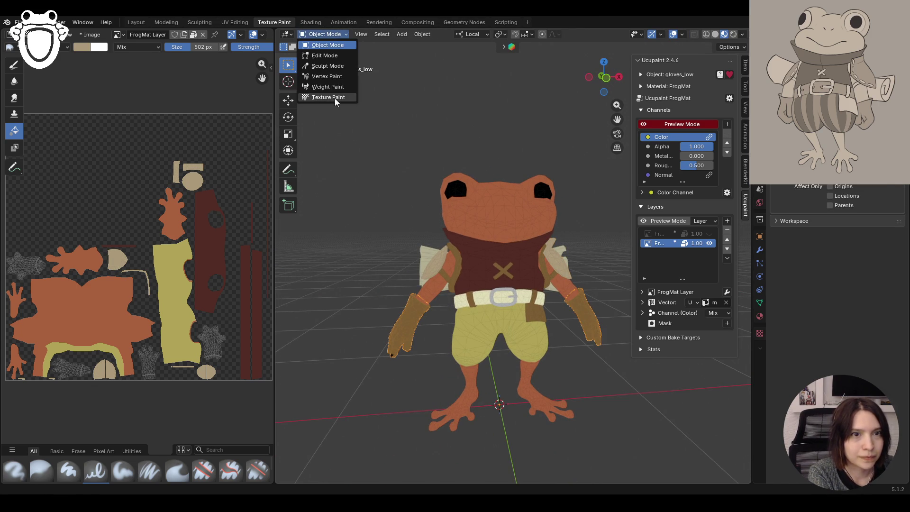
{"action": "left_click", "coordinate": [332, 97]}
{"action": "left_click", "coordinate": [801, 359]}
{"action": "left_click", "coordinate": [820, 347]}
{"action": "left_click", "coordinate": [498, 259]}
{"action": "left_click", "coordinate": [397, 328]}
Refill the gloves, shifting the colour from lighter red to brown and finally a dark reddish brown
{"action": "left_click_drag", "start_coordinate": [898, 337], "coordinate": [898, 331]}
{"action": "left_click", "coordinate": [590, 339]}
{"action": "mouse_move", "coordinate": [589, 339]}
{"action": "middle_mouse_down"}
{"action": "mouse_move", "coordinate": [589, 371]}
{"action": "mouse_move", "coordinate": [883, 326]}
{"action": "middle_mouse_up"}
{"action": "left_click_drag", "start_coordinate": [898, 331], "coordinate": [898, 334]}
{"action": "left_click_drag", "start_coordinate": [831, 342], "coordinate": [825, 340]}
{"action": "left_click", "coordinate": [603, 325]}
{"action": "left_click", "coordinate": [829, 342]}
{"action": "left_click", "coordinate": [589, 315]}
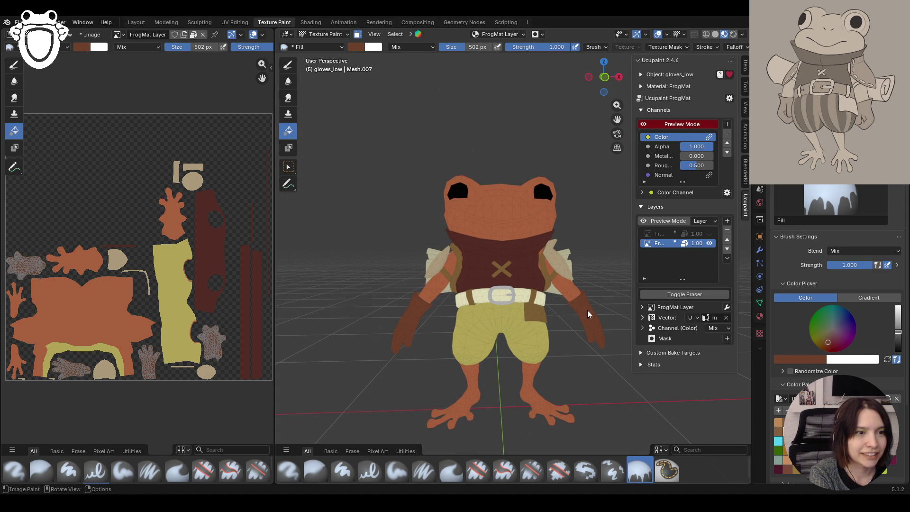
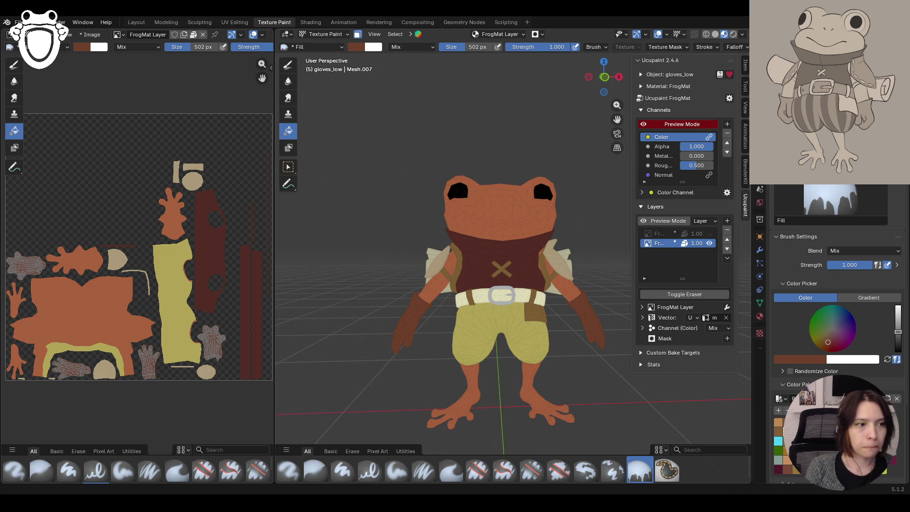
Fill the X patch on the frog's shirt with gold in Texture Paint on body_ac_low
{"action": "mouse_move", "coordinate": [560, 282]}
{"action": "middle_mouse_down"}
{"action": "mouse_move", "coordinate": [545, 297]}
{"action": "mouse_move", "coordinate": [554, 289]}
{"action": "middle_mouse_up"}
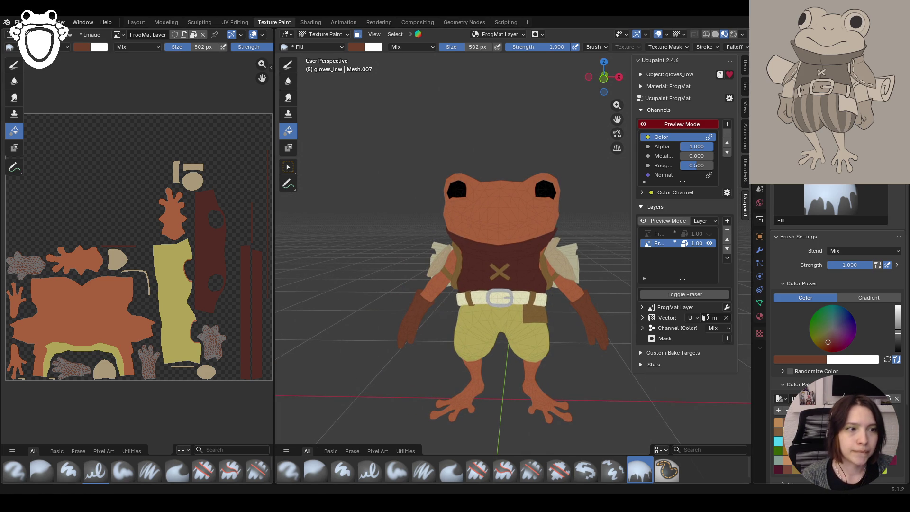
{"action": "mouse_move", "coordinate": [554, 290]}
{"action": "middle_mouse_down"}
{"action": "mouse_move", "coordinate": [479, 331]}
{"action": "mouse_move", "coordinate": [443, 323]}
{"action": "mouse_move", "coordinate": [514, 333]}
{"action": "middle_mouse_up"}
{"action": "left_click", "coordinate": [324, 34]}
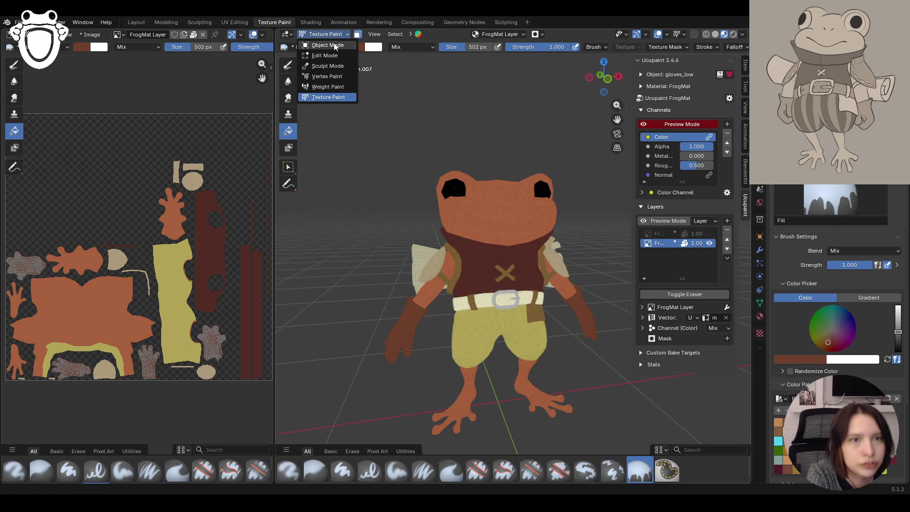
{"action": "left_click", "coordinate": [323, 44]}
{"action": "left_click", "coordinate": [508, 276]}
{"action": "mouse_move", "coordinate": [508, 276]}
{"action": "middle_mouse_down"}
{"action": "mouse_move", "coordinate": [494, 284]}
{"action": "mouse_move", "coordinate": [422, 83]}
{"action": "middle_mouse_up"}
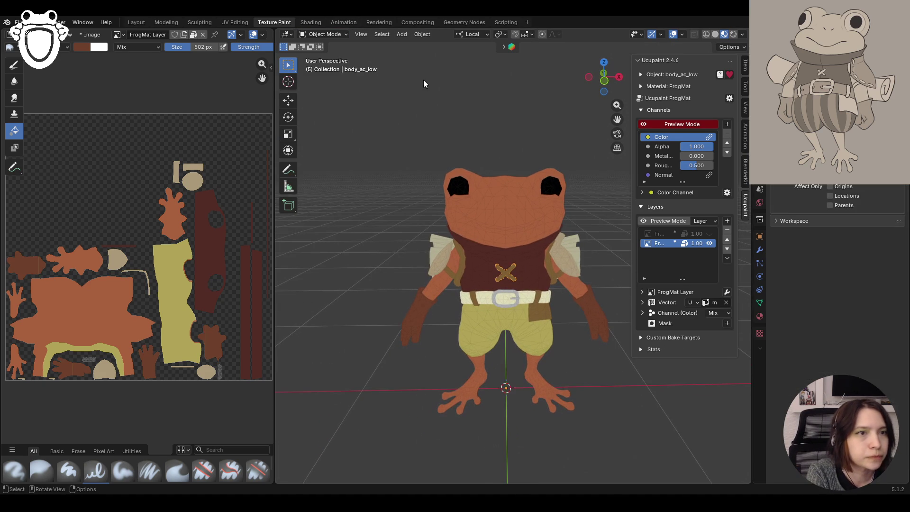
{"action": "left_click", "coordinate": [326, 34]}
{"action": "left_click", "coordinate": [327, 104]}
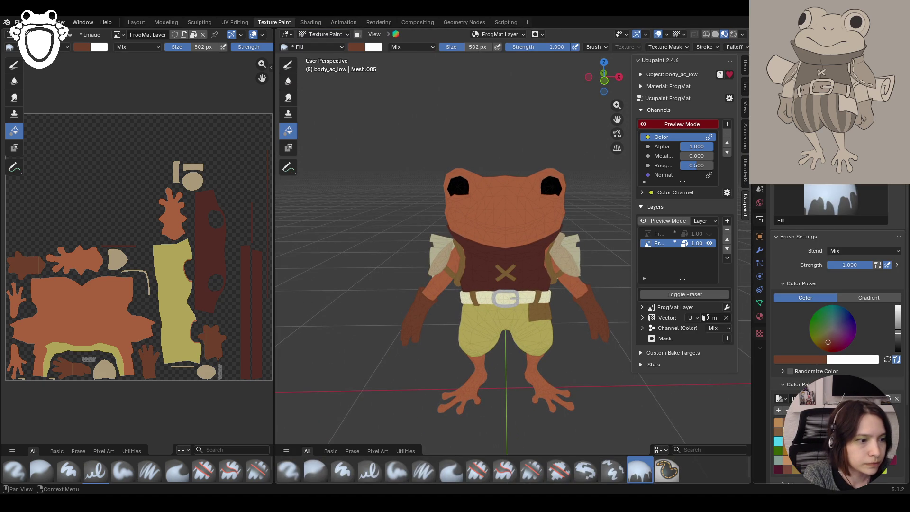
{"action": "mouse_move", "coordinate": [828, 342]}
{"action": "left_mouse_down"}
{"action": "mouse_move", "coordinate": [829, 352]}
{"action": "mouse_move", "coordinate": [818, 347]}
{"action": "left_mouse_up"}
{"action": "left_click", "coordinate": [501, 280]}
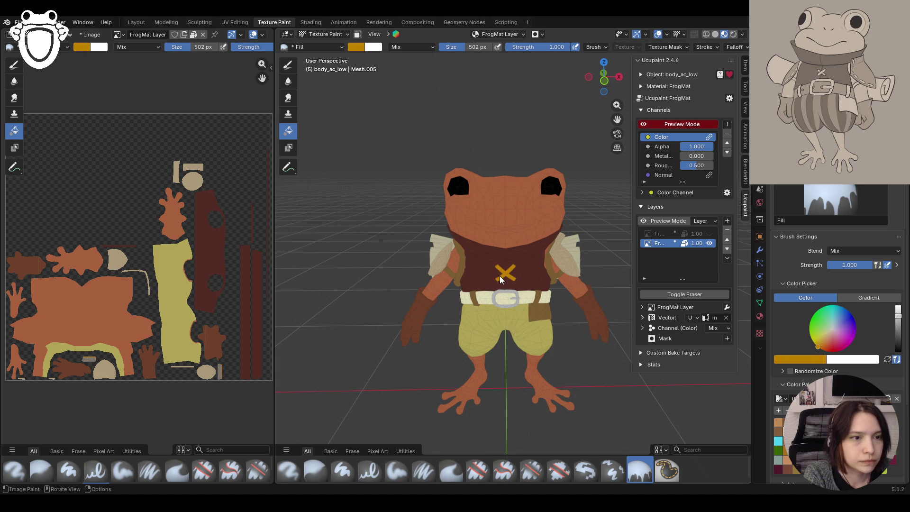
Fill the shoulder belt straps on shoulders_belts_low with the same gold
{"action": "left_click", "coordinate": [326, 34]}
{"action": "left_click", "coordinate": [323, 46]}
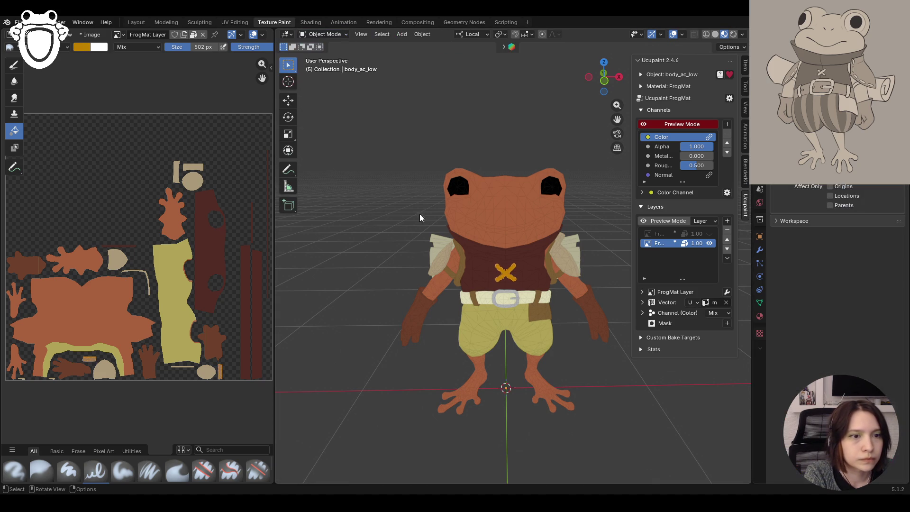
{"action": "left_click", "coordinate": [454, 279]}
{"action": "left_click", "coordinate": [325, 34]}
{"action": "left_click", "coordinate": [328, 98]}
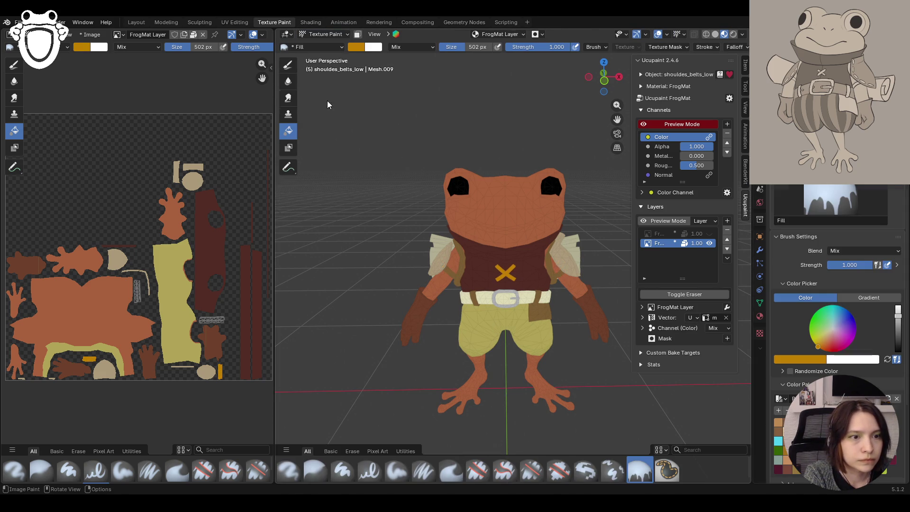
{"action": "left_click", "coordinate": [453, 280]}
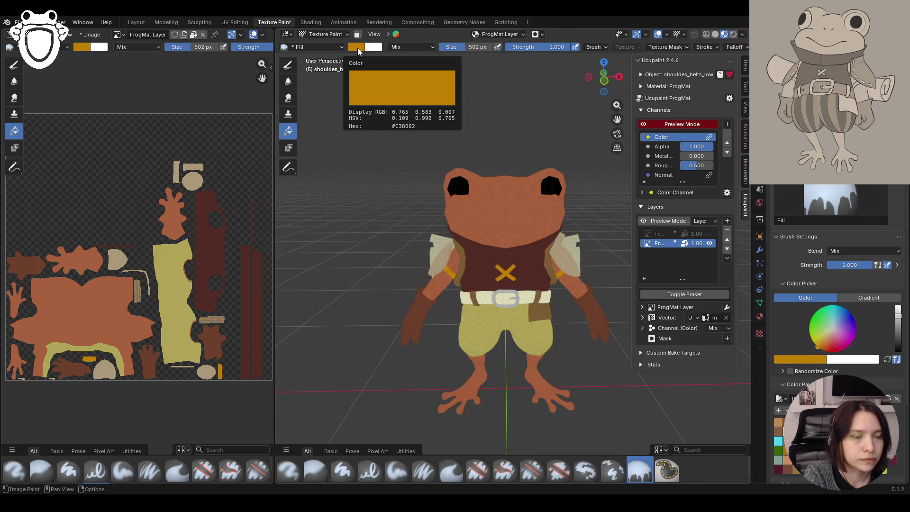
Return to Object Mode and select the frog's eyes_low object
{"action": "left_click", "coordinate": [326, 34]}
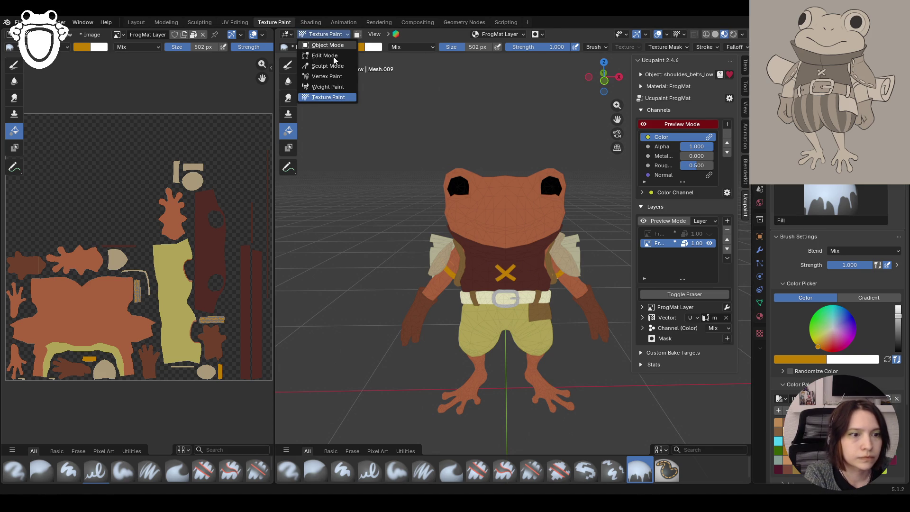
{"action": "left_click", "coordinate": [327, 45]}
{"action": "left_click", "coordinate": [549, 318]}
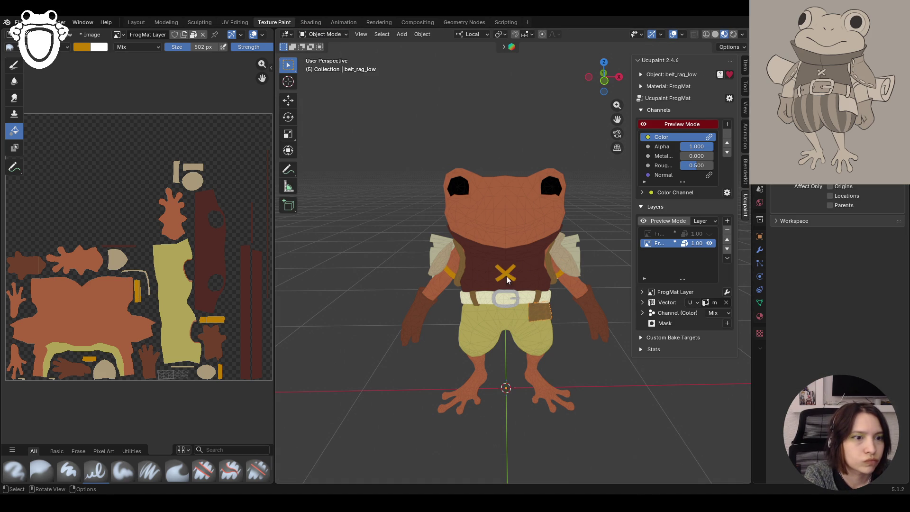
{"action": "mouse_move", "coordinate": [585, 311]}
{"action": "middle_mouse_down"}
{"action": "mouse_move", "coordinate": [538, 308]}
{"action": "mouse_move", "coordinate": [544, 316]}
{"action": "middle_mouse_up"}
{"action": "left_click", "coordinate": [556, 187]}
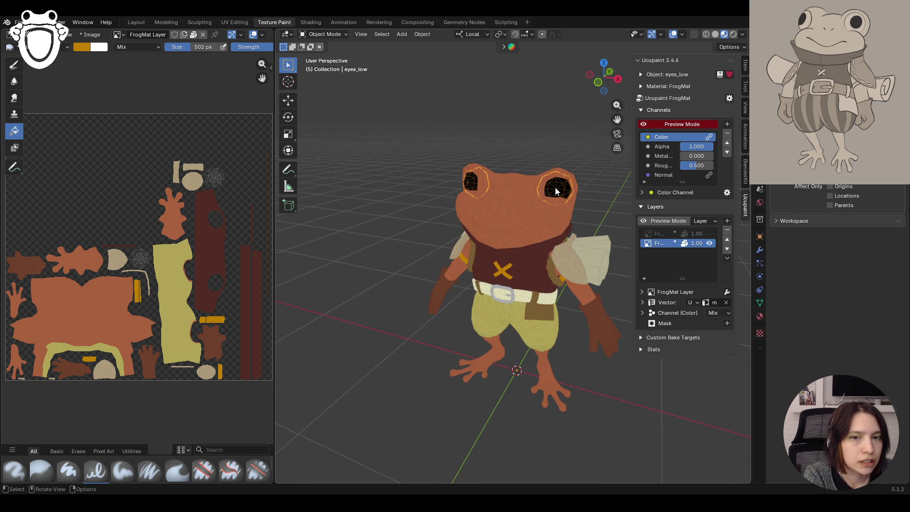
Put the eyes object in Texture Paint and fill the eyes with light peach
{"action": "left_click", "coordinate": [728, 221]}
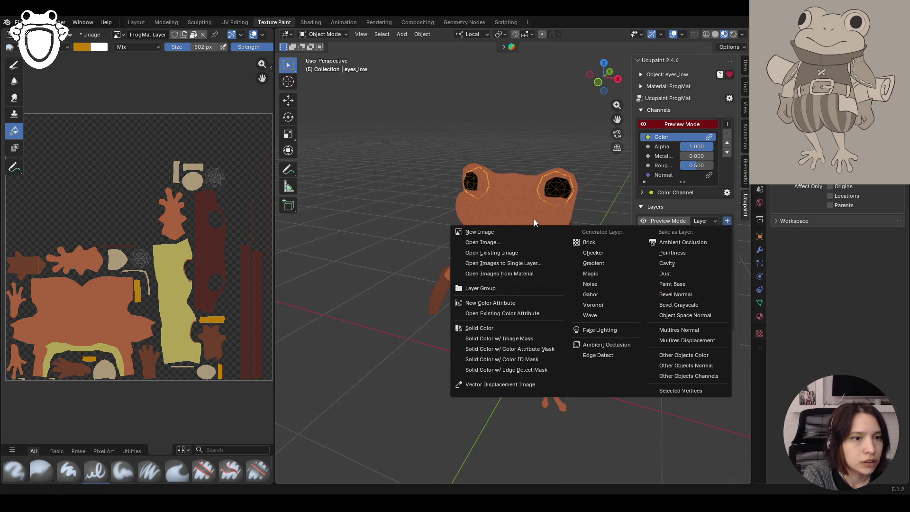
{"action": "left_click", "coordinate": [325, 34]}
{"action": "left_click", "coordinate": [329, 97]}
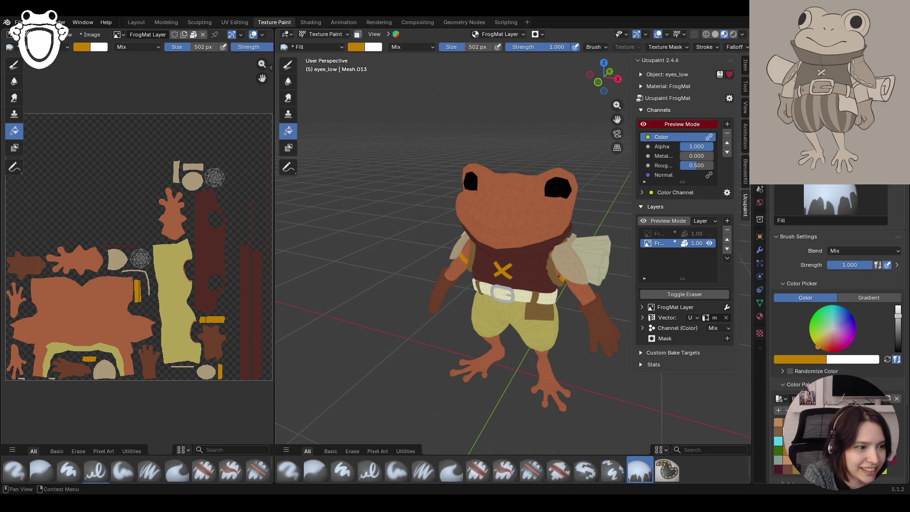
{"action": "left_click", "coordinate": [788, 422]}
{"action": "left_click", "coordinate": [556, 187]}
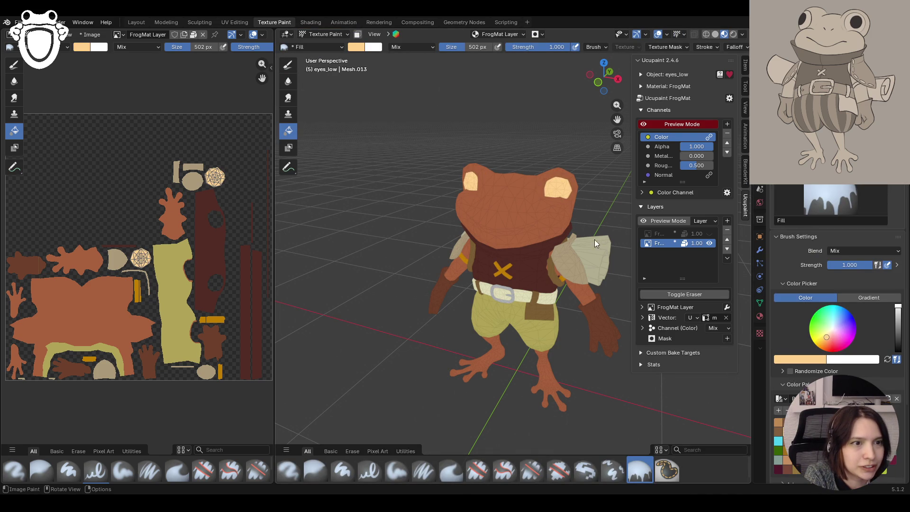
Refill the eyes with yellow, then set black with the Paint Hard brush
{"action": "middle_click_drag", "start_coordinate": [595, 240], "coordinate": [589, 243]}
{"action": "left_click", "coordinate": [817, 342]}
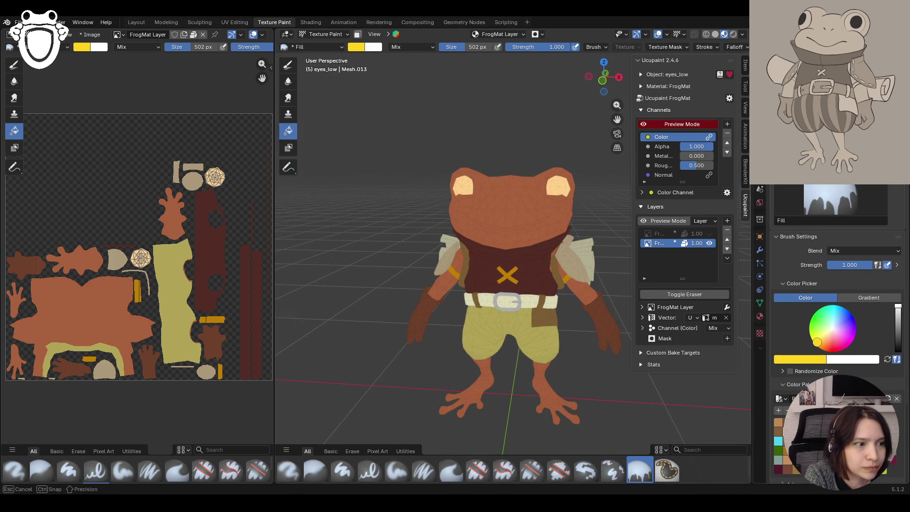
{"action": "left_click", "coordinate": [567, 194]}
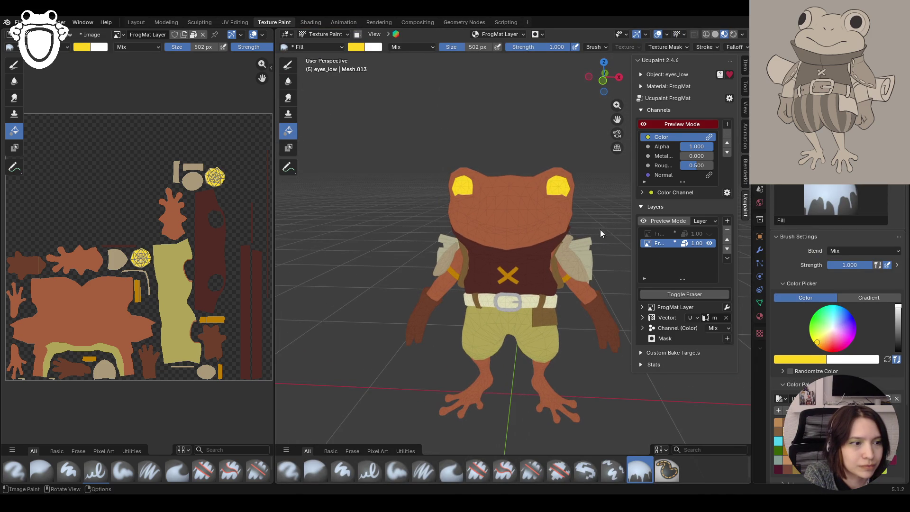
{"action": "left_click", "coordinate": [898, 350]}
{"action": "left_click", "coordinate": [343, 471]}
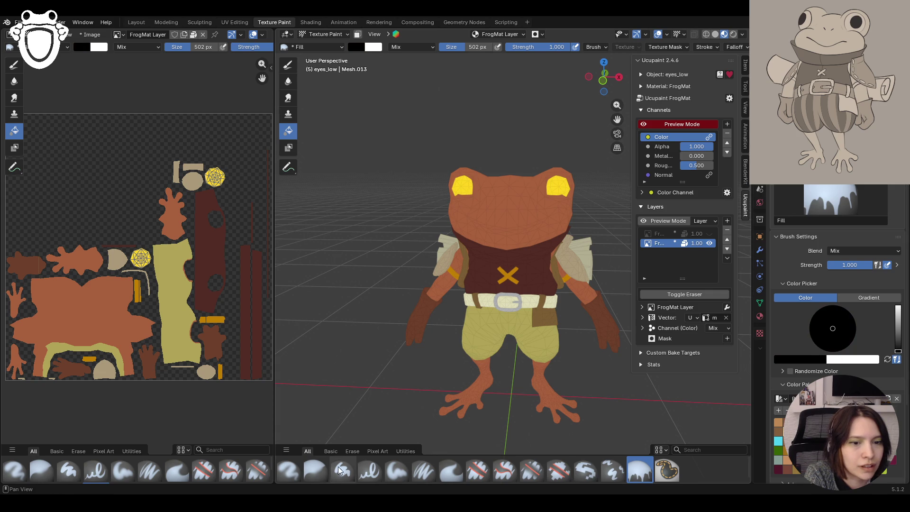
Set the brush to 43 px and paint black pupils into the yellow eyes
{"action": "left_click_drag", "start_coordinate": [858, 265], "coordinate": [837, 265]}
{"action": "middle_click_drag", "start_coordinate": [595, 198], "coordinate": [573, 176]}
{"action": "left_click_drag", "start_coordinate": [849, 265], "coordinate": [854, 265]}
{"action": "left_click_drag", "start_coordinate": [568, 175], "coordinate": [569, 173]}
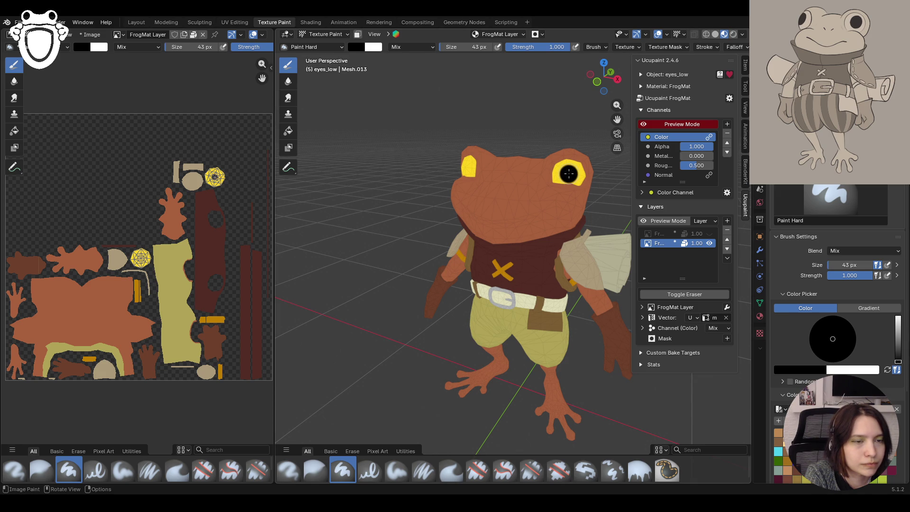
{"action": "key", "text": "ctrl+z"}
{"action": "scroll", "coordinate": [784, 408], "scroll_direction": "down", "scroll_amount": 5}
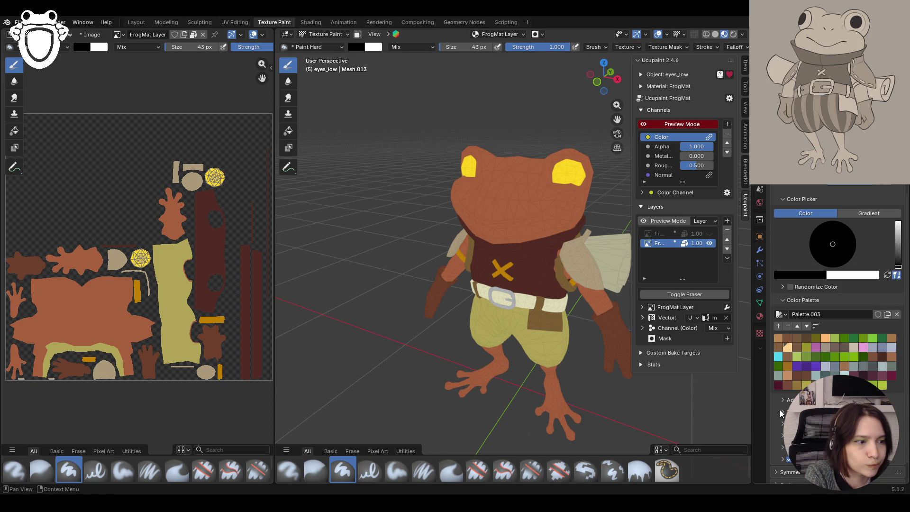
{"action": "left_click", "coordinate": [783, 411]}
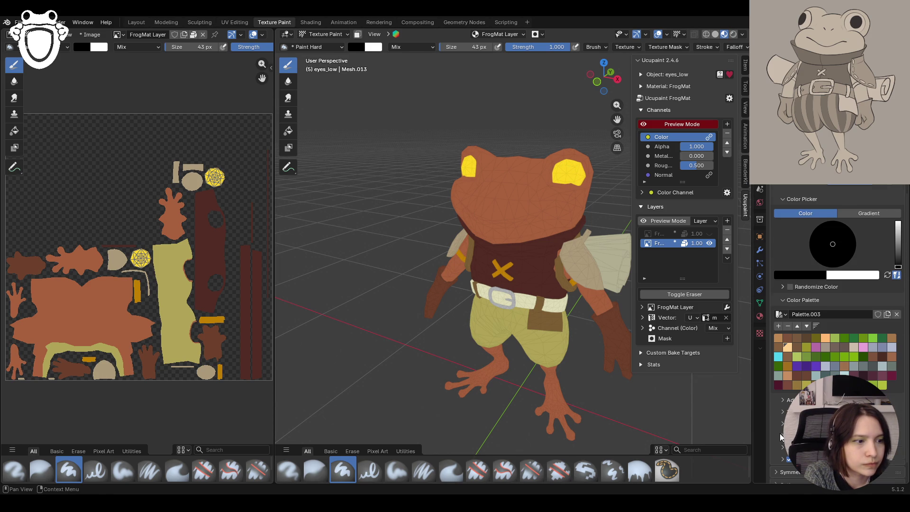
{"action": "scroll", "coordinate": [782, 441], "scroll_direction": "down", "scroll_amount": 2}
{"action": "scroll", "coordinate": [837, 294], "scroll_direction": "up", "scroll_amount": 2}
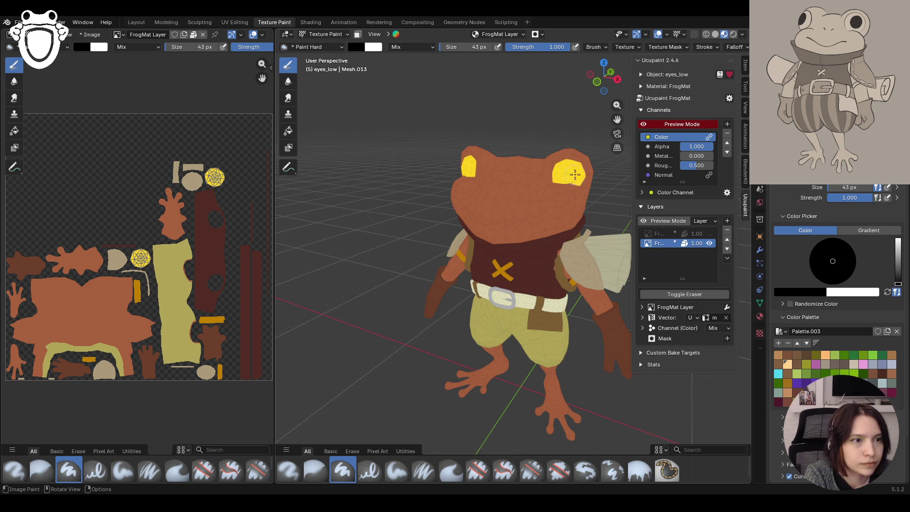
{"action": "left_click", "coordinate": [567, 174]}
{"action": "middle_click_drag", "start_coordinate": [527, 207], "coordinate": [532, 194]}
{"action": "left_click_drag", "start_coordinate": [566, 175], "coordinate": [574, 186]}
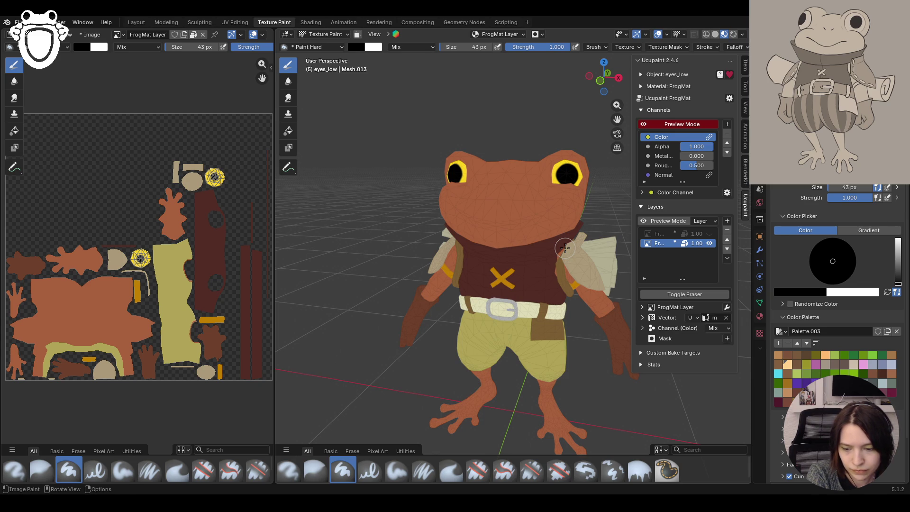
Orbit to check the pupils from the sides, then turn off Channels Preview Mode
{"action": "mouse_move", "coordinate": [564, 248]}
{"action": "middle_mouse_down"}
{"action": "mouse_move", "coordinate": [550, 254]}
{"action": "mouse_move", "coordinate": [558, 259]}
{"action": "middle_mouse_up"}
{"action": "scroll", "coordinate": [559, 259], "scroll_direction": "down", "scroll_amount": 4}
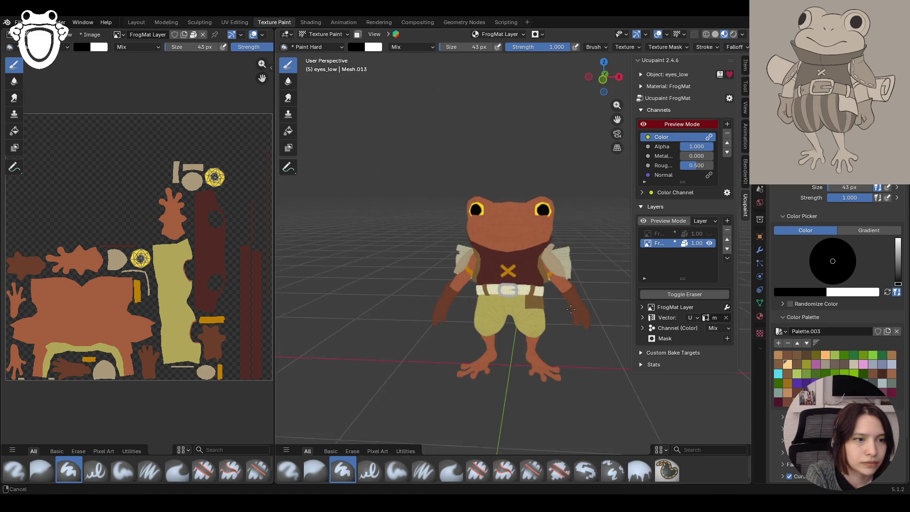
{"action": "middle_click_drag", "start_coordinate": [560, 304], "coordinate": [544, 284]}
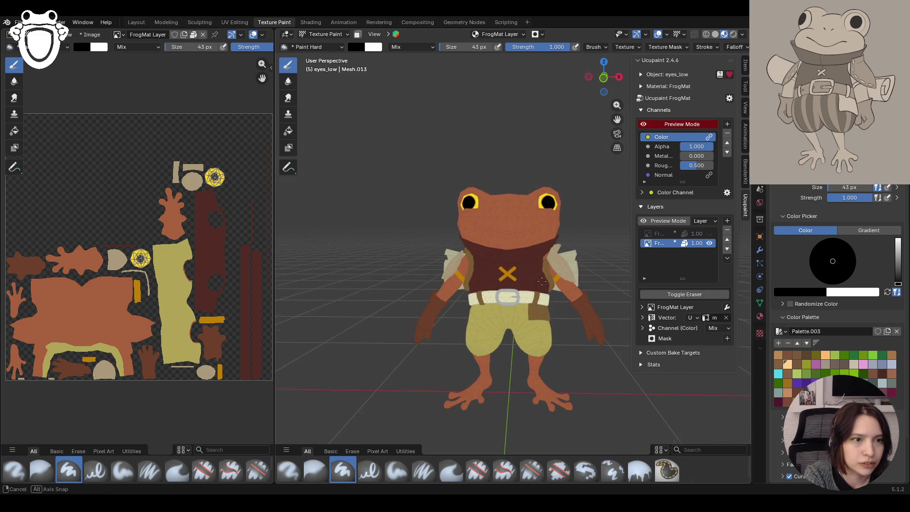
{"action": "left_click", "coordinate": [649, 125]}
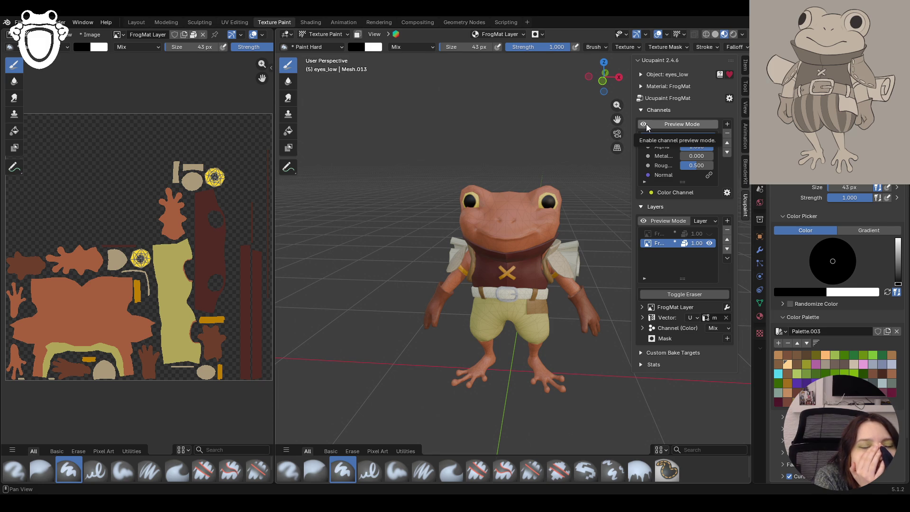
Orbit and zoom around the finished frog, then switch to Layout with Armature selected
{"action": "scroll", "coordinate": [544, 218], "scroll_direction": "down", "scroll_amount": 5}
{"action": "mouse_move", "coordinate": [545, 218]}
{"action": "middle_mouse_down"}
{"action": "mouse_move", "coordinate": [527, 242]}
{"action": "mouse_move", "coordinate": [539, 260]}
{"action": "middle_mouse_up"}
{"action": "scroll", "coordinate": [580, 268], "scroll_direction": "up", "scroll_amount": 2}
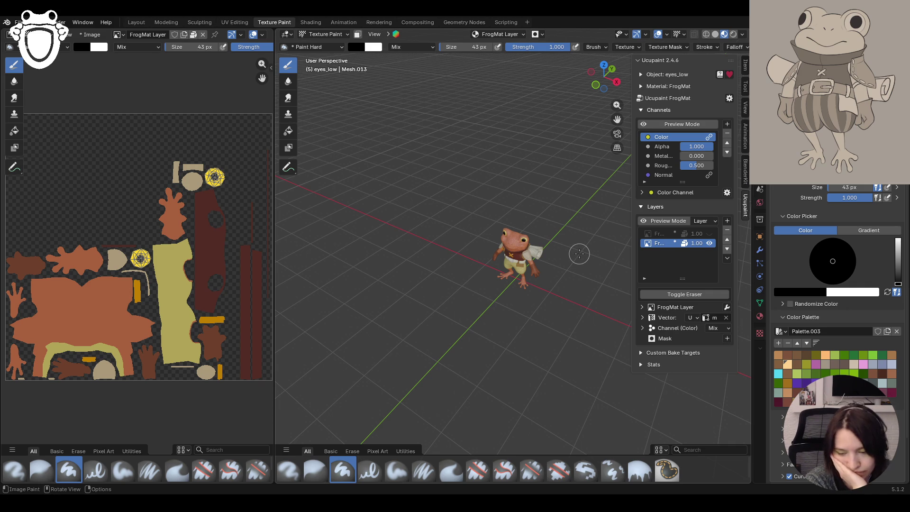
{"action": "middle_click_drag", "start_coordinate": [525, 302], "coordinate": [553, 272]}
{"action": "scroll", "coordinate": [562, 270], "scroll_direction": "up", "scroll_amount": 3}
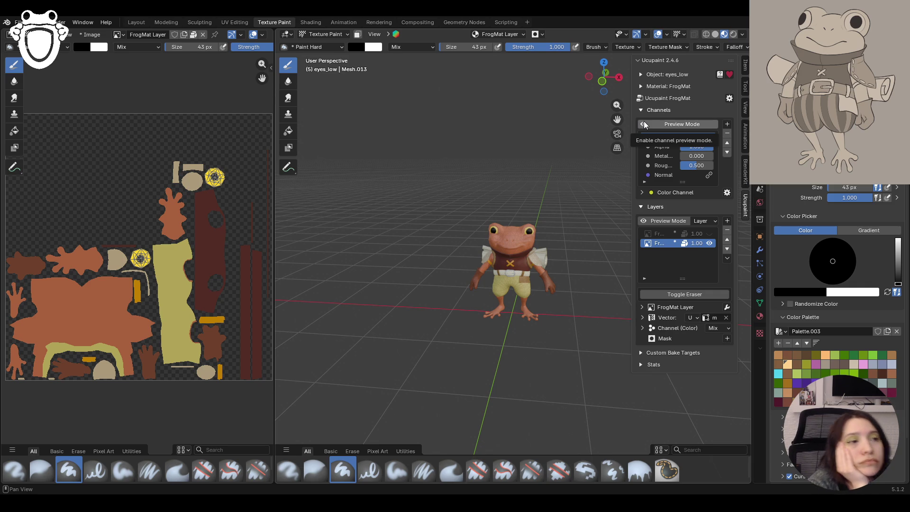
{"action": "left_click", "coordinate": [139, 19]}
{"action": "left_click", "coordinate": [735, 84]}
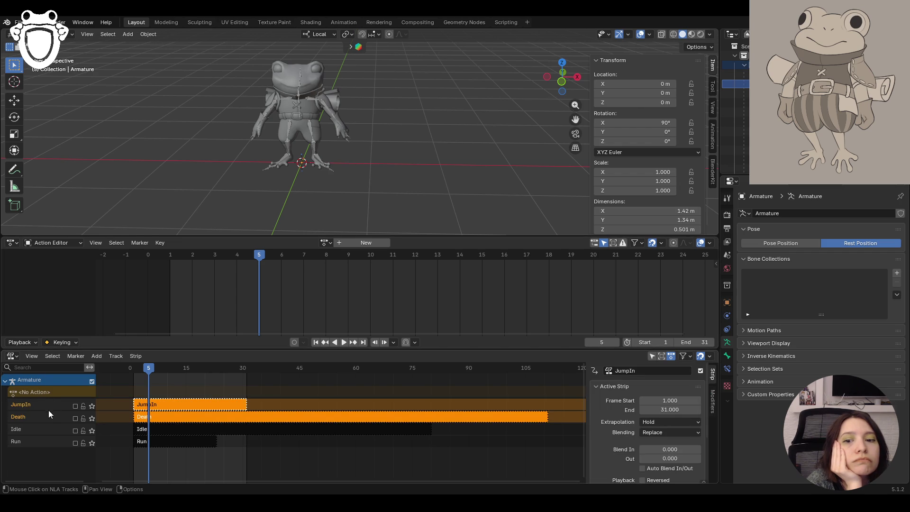
Use Pose Position, solo the Idle track, scrub frames 13 and 4, then set Rest Position
{"action": "left_click", "coordinate": [797, 243]}
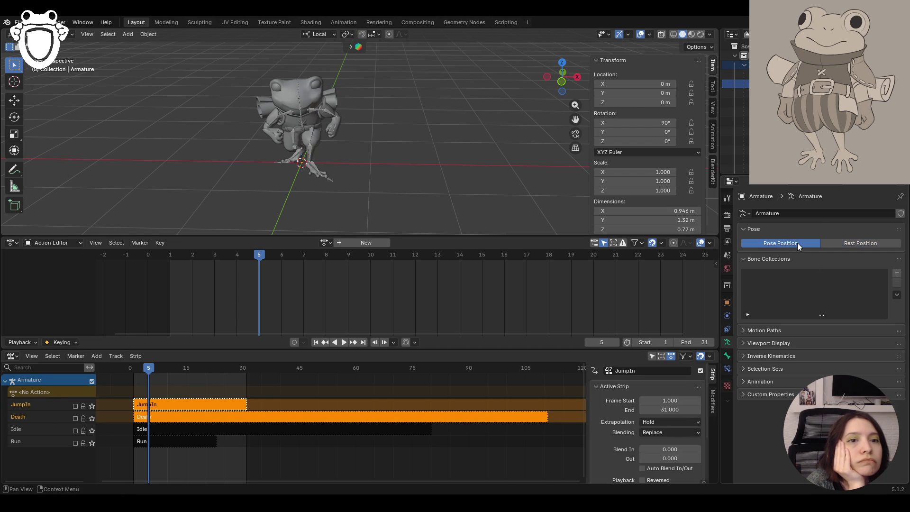
{"action": "left_click", "coordinate": [75, 430]}
{"action": "mouse_move", "coordinate": [361, 157]}
{"action": "middle_mouse_down"}
{"action": "mouse_move", "coordinate": [439, 151]}
{"action": "mouse_move", "coordinate": [339, 163]}
{"action": "mouse_move", "coordinate": [150, 360]}
{"action": "middle_mouse_up"}
{"action": "left_click", "coordinate": [182, 369]}
{"action": "mouse_move", "coordinate": [182, 370]}
{"action": "left_mouse_down"}
{"action": "mouse_move", "coordinate": [414, 359]}
{"action": "mouse_move", "coordinate": [145, 373]}
{"action": "left_mouse_up"}
{"action": "mouse_move", "coordinate": [403, 171]}
{"action": "middle_mouse_down"}
{"action": "mouse_move", "coordinate": [428, 166]}
{"action": "mouse_move", "coordinate": [403, 166]}
{"action": "mouse_move", "coordinate": [431, 155]}
{"action": "mouse_move", "coordinate": [556, 158]}
{"action": "mouse_move", "coordinate": [395, 165]}
{"action": "middle_mouse_up"}
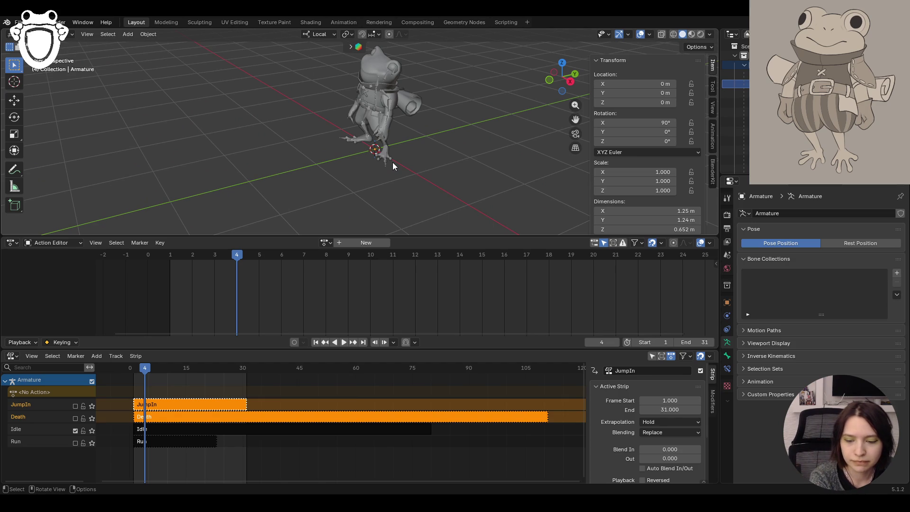
{"action": "mouse_move", "coordinate": [371, 156]}
{"action": "middle_mouse_down"}
{"action": "mouse_move", "coordinate": [333, 159]}
{"action": "mouse_move", "coordinate": [366, 154]}
{"action": "middle_mouse_up"}
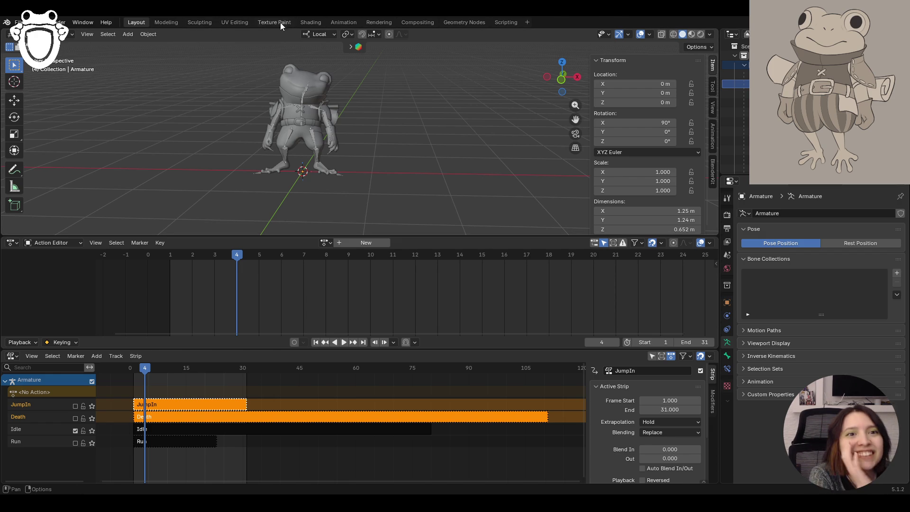
{"action": "left_click", "coordinate": [822, 243]}
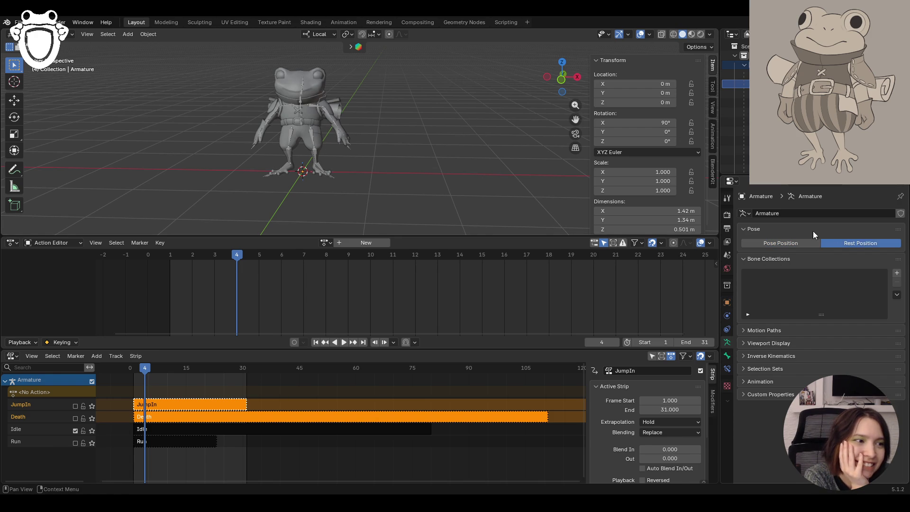
Switch from Layout through Shading to the Texture Paint workspace
{"action": "left_click", "coordinate": [308, 22]}
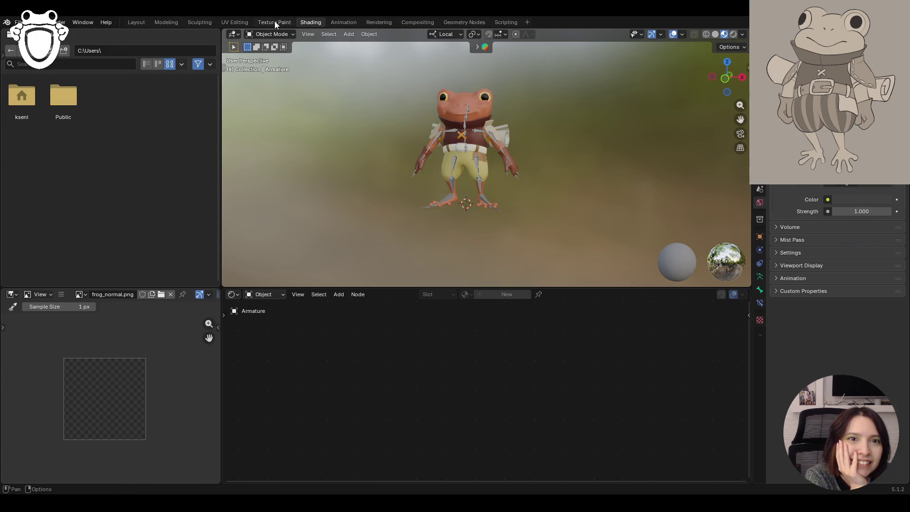
{"action": "left_click", "coordinate": [275, 23]}
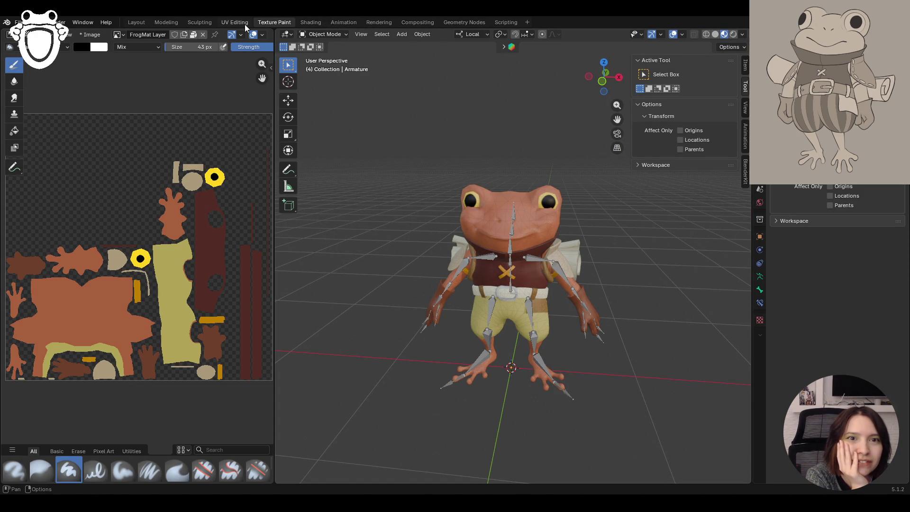
{"action": "left_click", "coordinate": [321, 33]}
{"action": "left_click", "coordinate": [325, 33]}
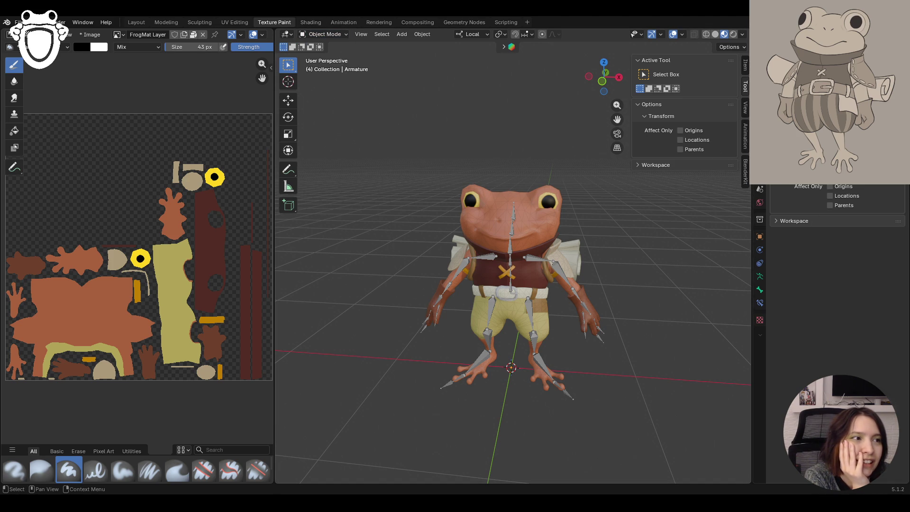
Select body_low and put it into Texture Paint mode
{"action": "left_click", "coordinate": [551, 209]}
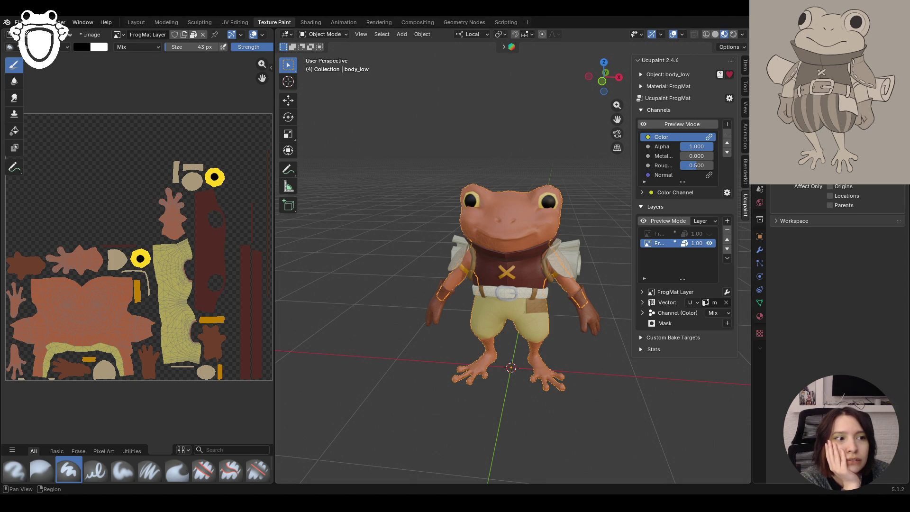
{"action": "left_click", "coordinate": [323, 33]}
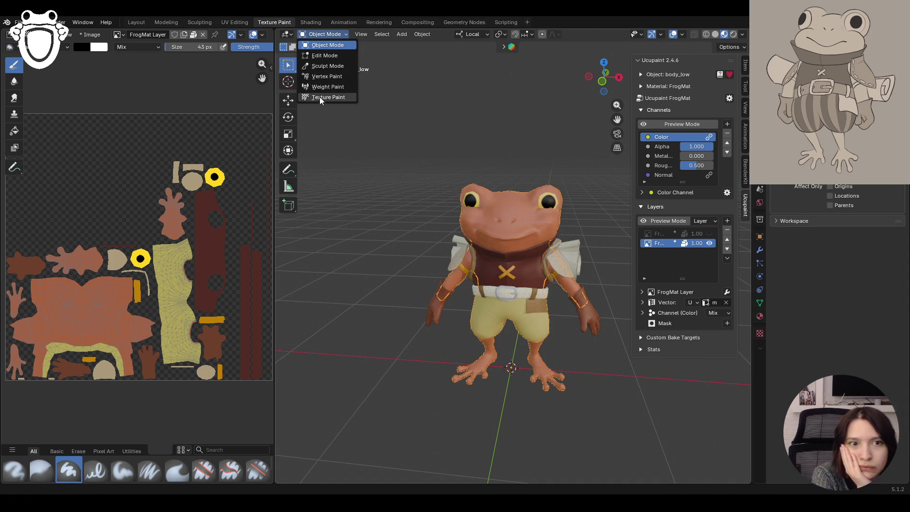
{"action": "left_click", "coordinate": [319, 98]}
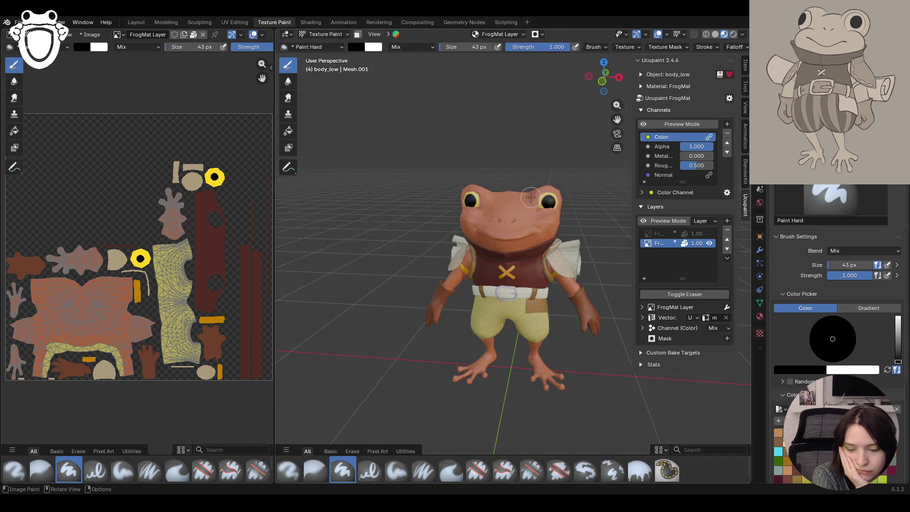
{"action": "scroll", "coordinate": [531, 198], "scroll_direction": "down", "scroll_amount": 10}
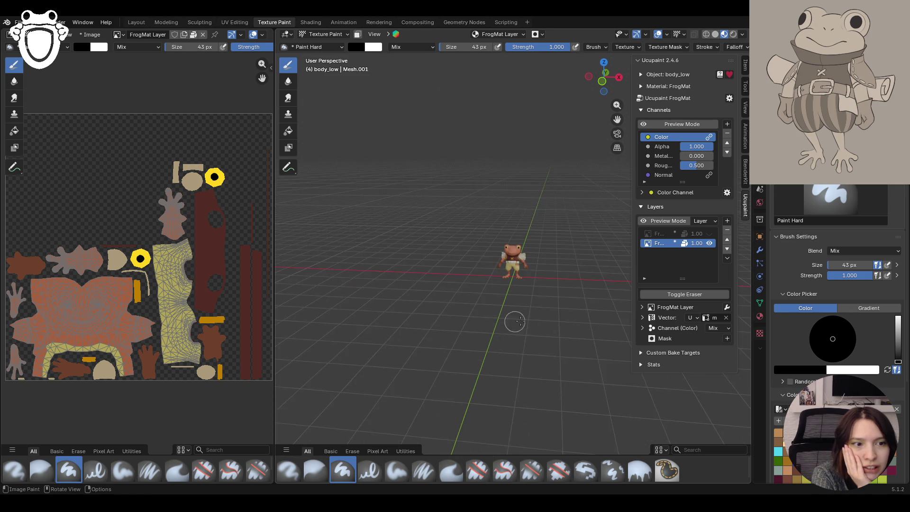
{"action": "mouse_move", "coordinate": [531, 214]}
{"action": "middle_mouse_down"}
{"action": "mouse_move", "coordinate": [506, 320]}
{"action": "mouse_move", "coordinate": [541, 319]}
{"action": "middle_mouse_up"}
{"action": "scroll", "coordinate": [508, 314], "scroll_direction": "up", "scroll_amount": 3}
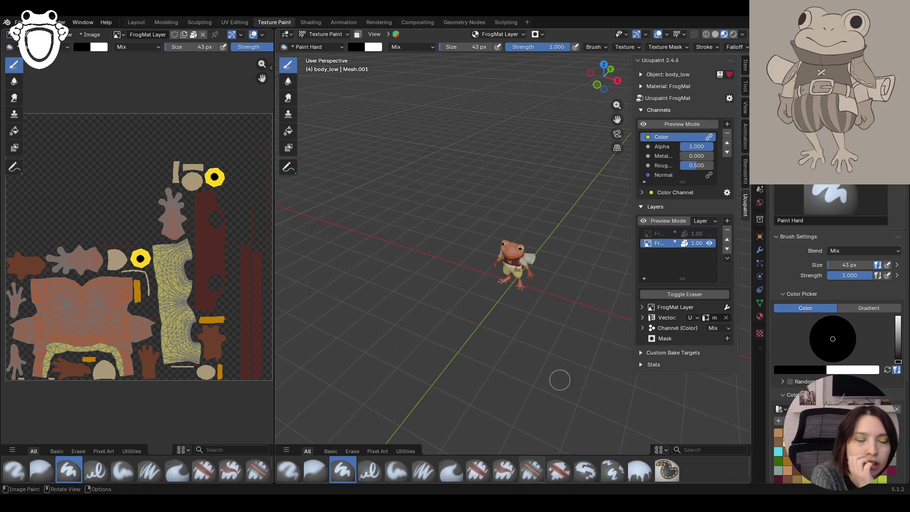